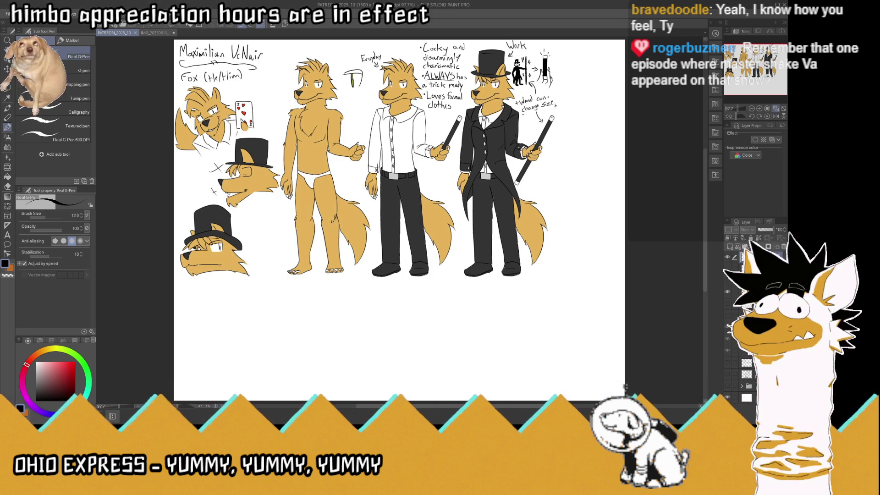
- Paste the copied 'A Magician Named Gob' meme as a new layer over the fox sheet
key(ctrl+v)
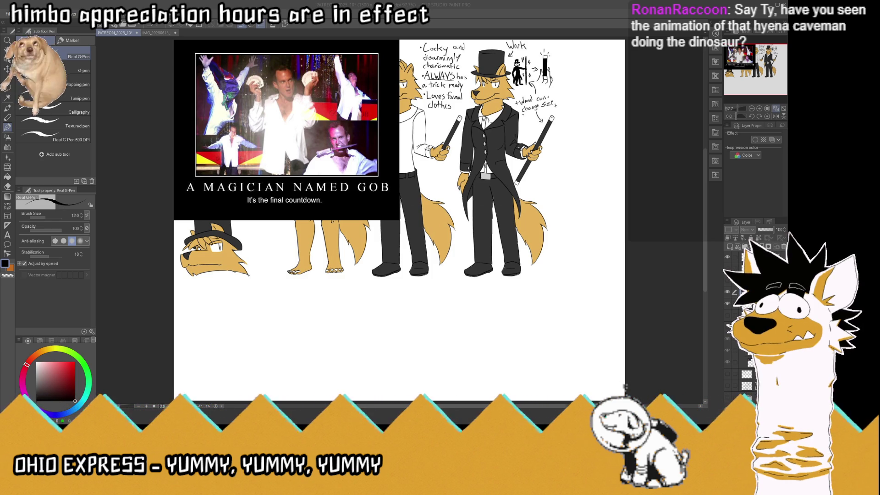
click(473, 341)
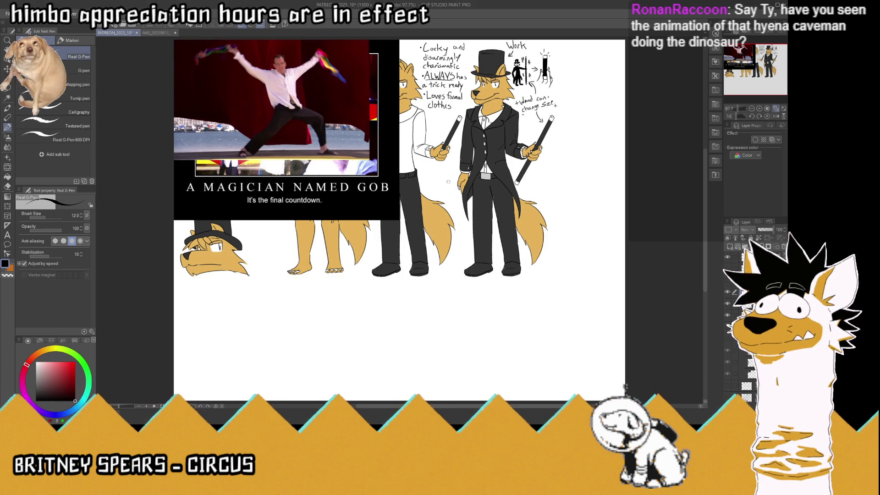
- Trim two unwanted areas off the Gob dance photo using rectangle selections, then deselect
click(6, 70)
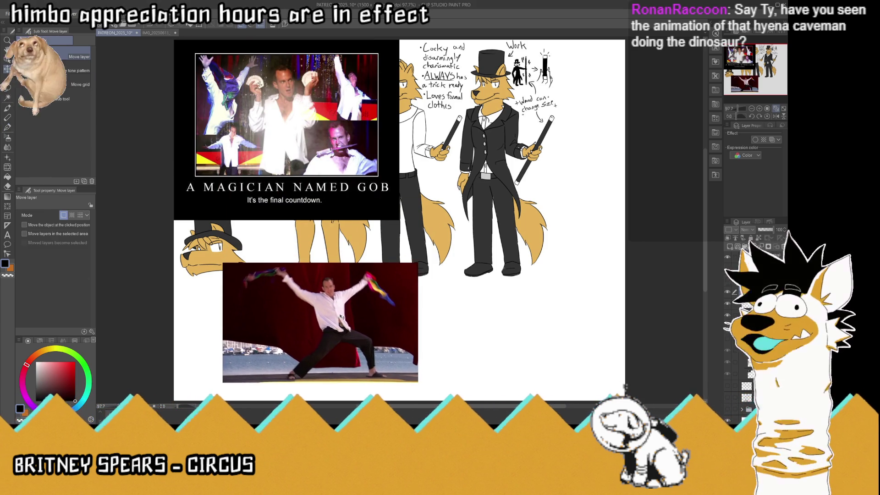
click(9, 91)
click(73, 56)
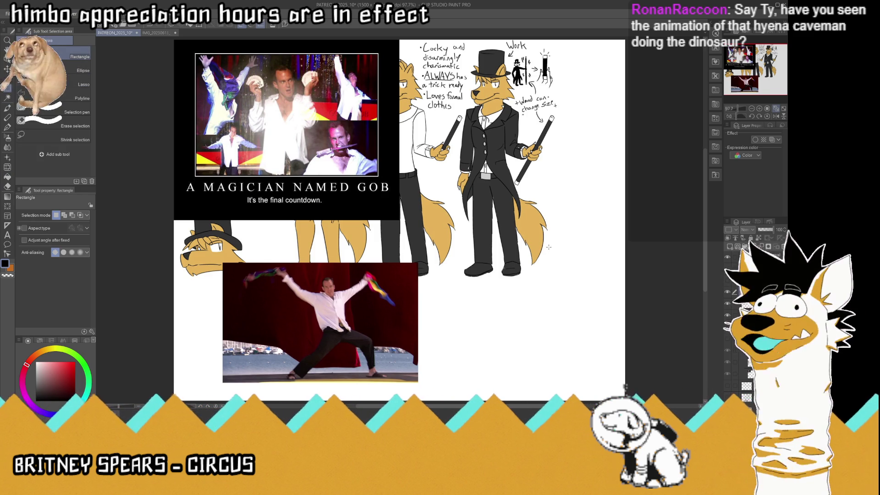
mouse_move(580, 187)
mouse_down()
mouse_move(398, 390)
mouse_move(399, 379)
mouse_up()
key(Delete)
mouse_move(181, 176)
mouse_down()
mouse_move(242, 274)
mouse_move(270, 352)
mouse_up()
key(Delete)
key(ctrl+d)
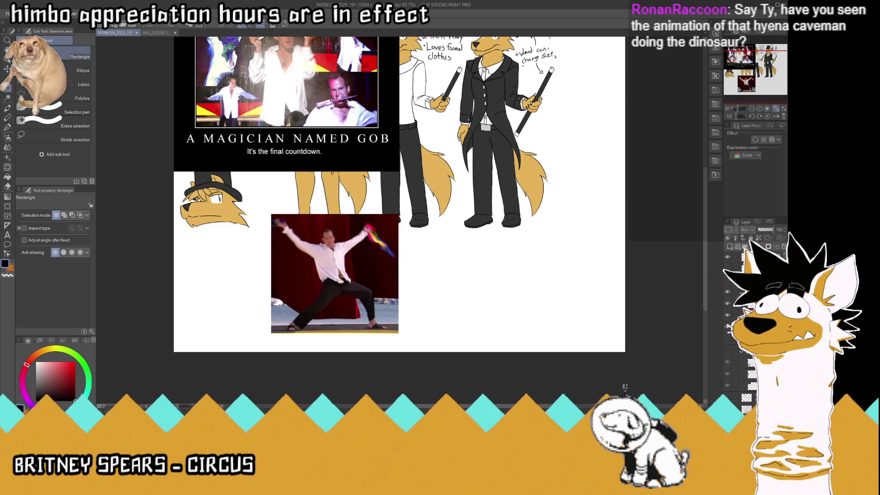
- Hide the Gob meme image and save the file
key(ctrl+z)
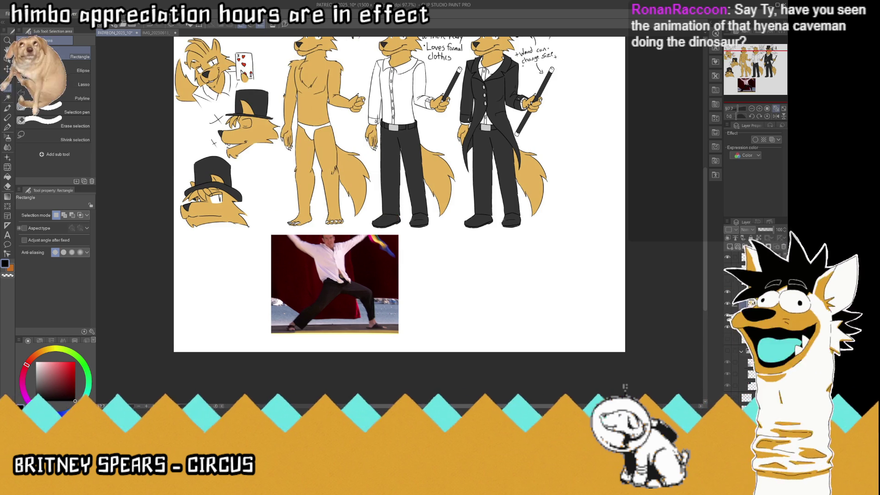
scroll(516, 252, down, 3)
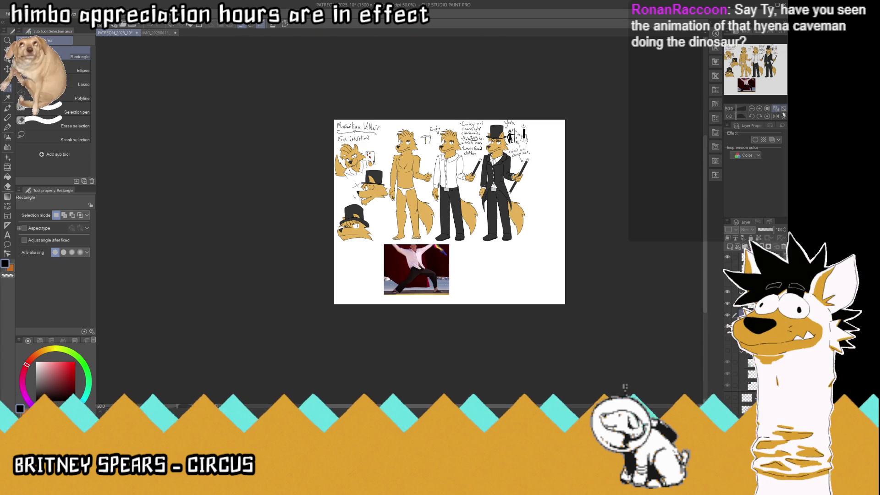
scroll(502, 203, up, 3)
key(ctrl+s)
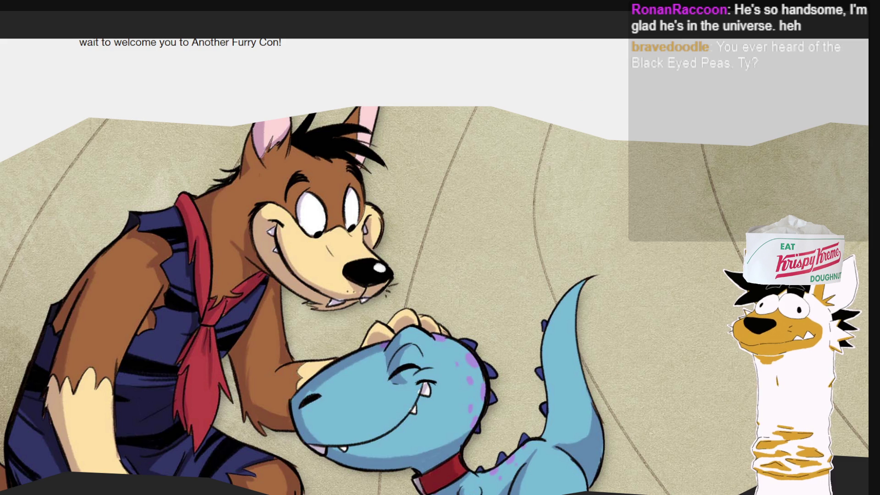
- Scroll the Another Furry Con page down to the ticket prices and Registration table
scroll(397, 185, down, 15)
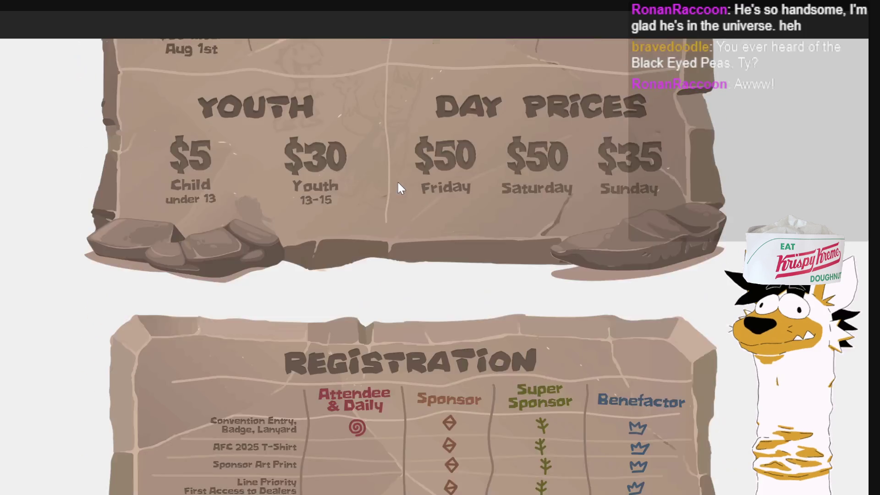
scroll(398, 186, down, 4)
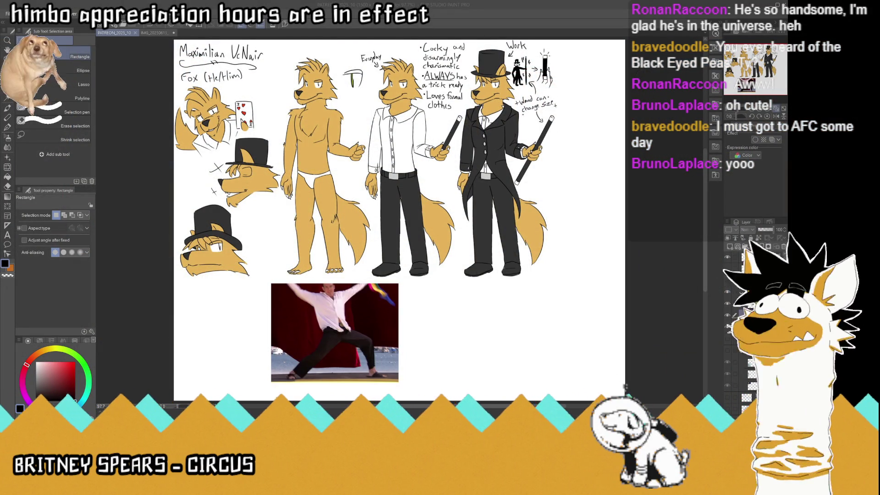
click(7, 67)
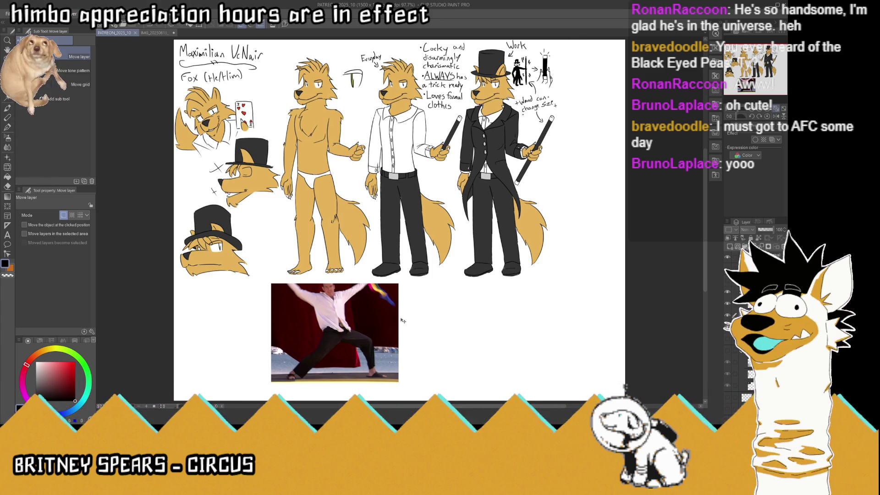
click(349, 336)
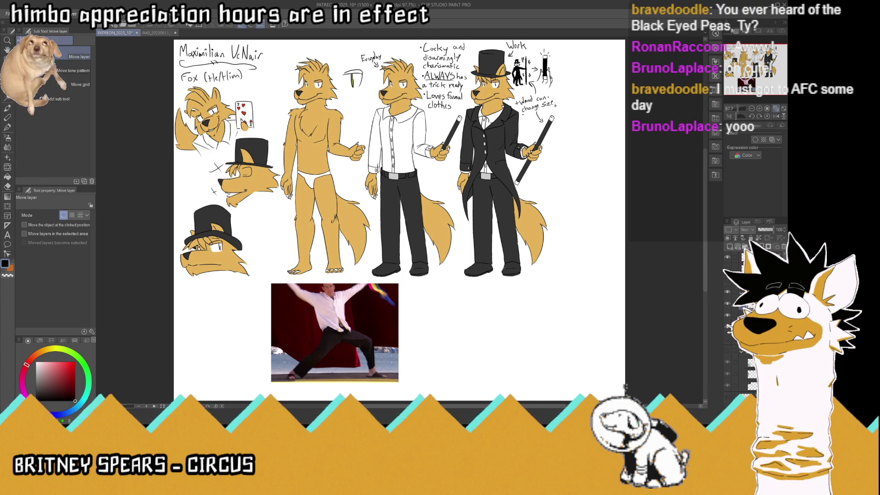
key(m)
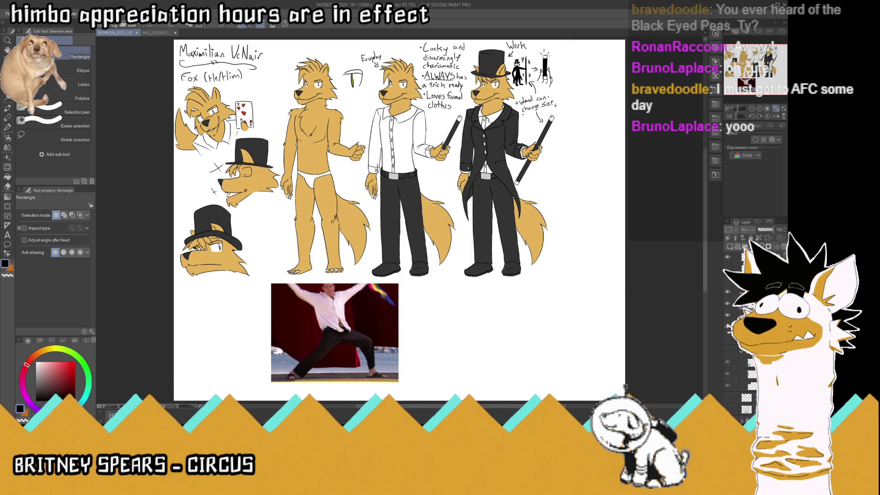
scroll(538, 198, down, 1)
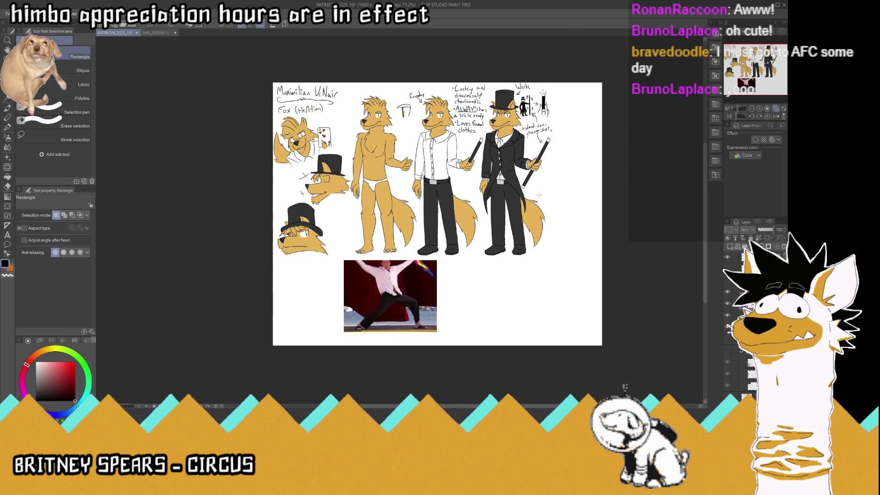
mouse_move(583, 68)
mouse_down()
mouse_move(470, 302)
mouse_move(478, 303)
mouse_up()
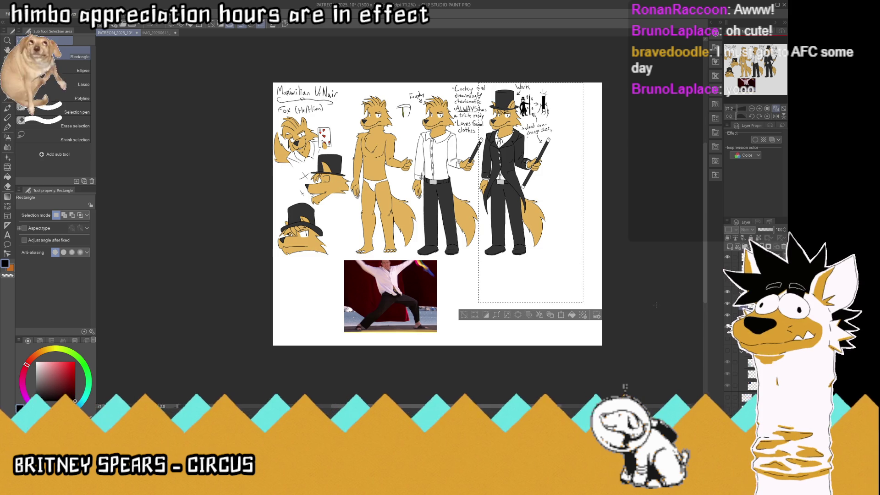
- Keep only the tailcoat fox, mirror, shrink and move it under the Gob meme, and save
key(shift+Delete)
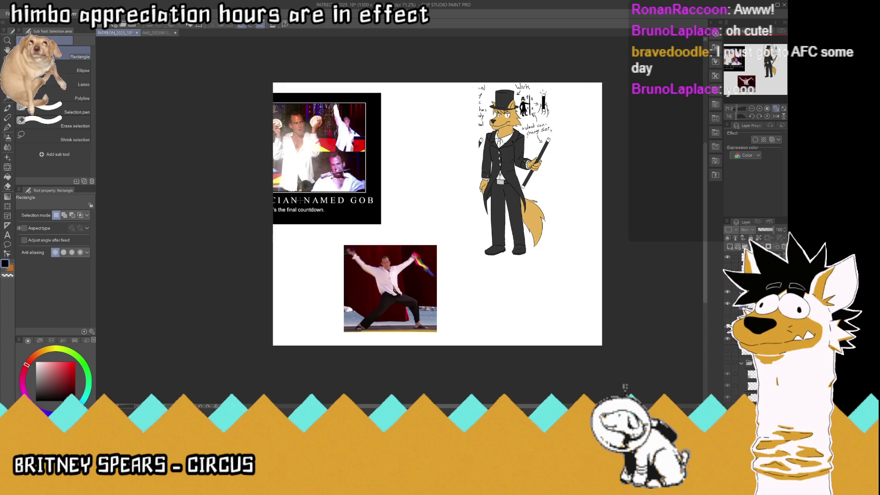
key(ctrl+t)
mouse_move(478, 171)
mouse_down()
mouse_move(608, 162)
mouse_move(299, 265)
mouse_move(303, 279)
mouse_up()
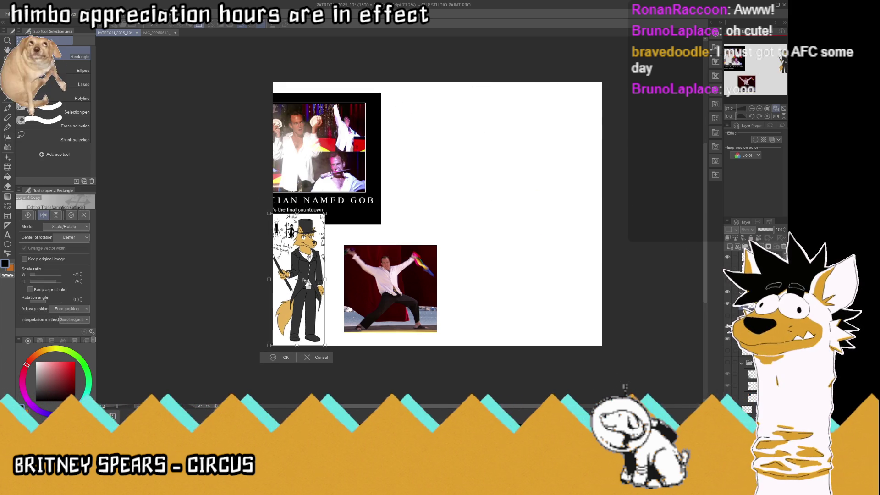
click(280, 359)
scroll(542, 198, up, 2)
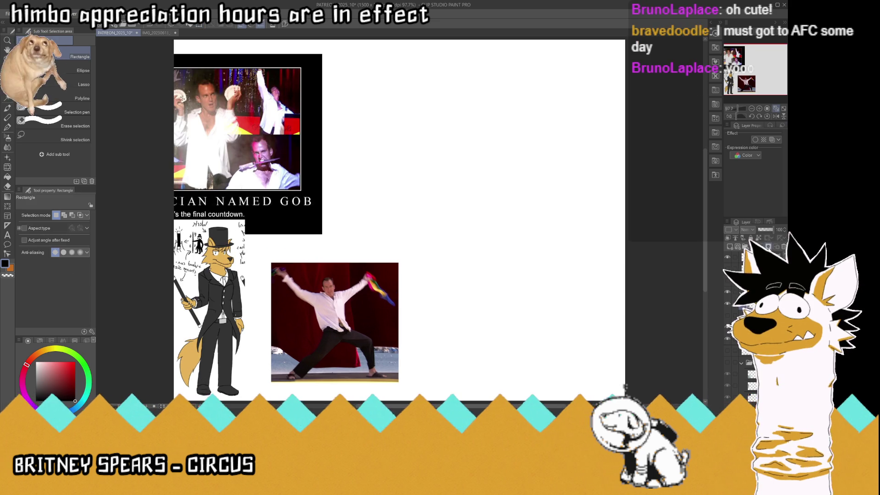
key(ctrl+s)
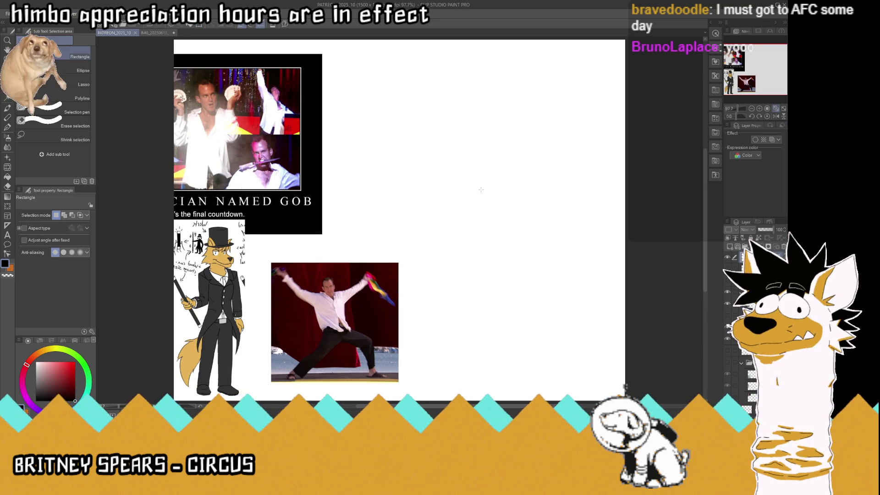
- Nudge the fox drawing up-right, move the dance photo beside it, and save
key(k)
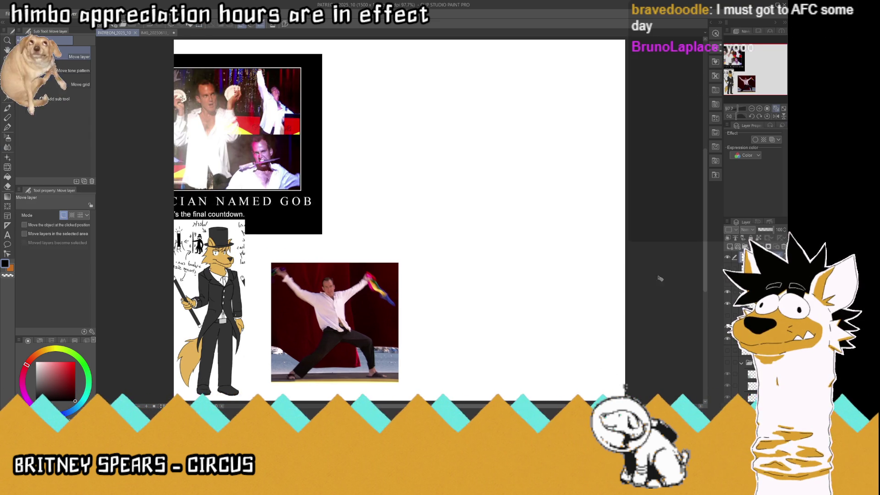
mouse_move(396, 320)
mouse_down()
mouse_move(355, 330)
mouse_move(420, 311)
mouse_move(412, 307)
mouse_up()
drag(351, 326, 326, 341)
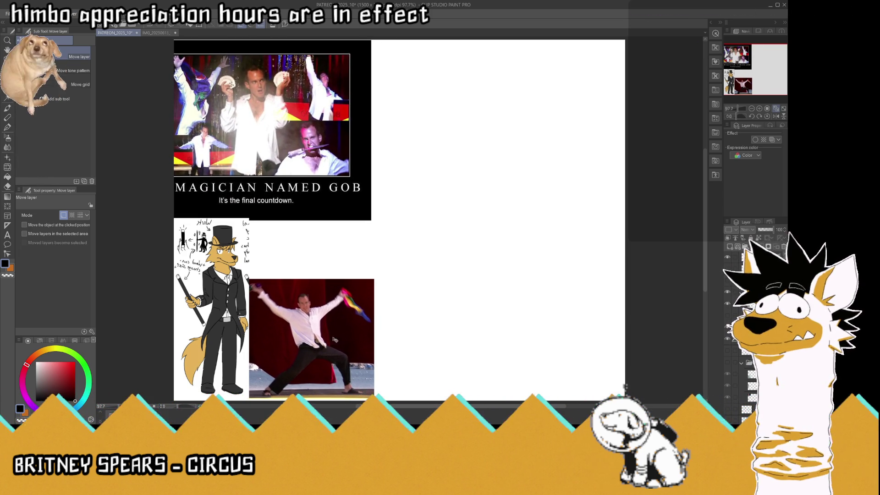
key(ctrl+s)
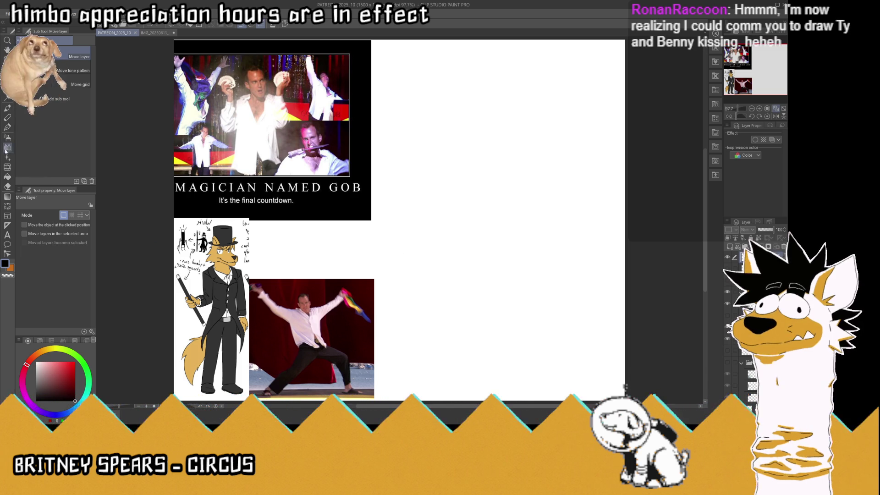
key(p)
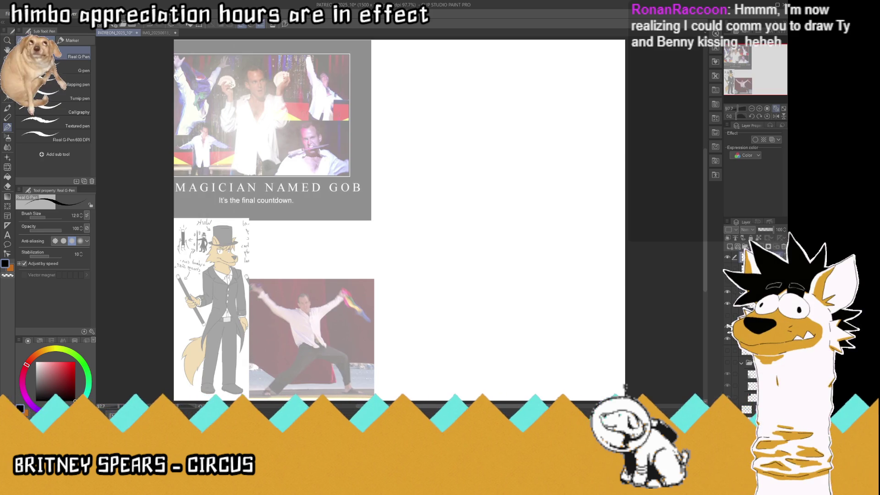
- Sketch the figure's body curves, head, cigarette and neck-shoulder line with the Real G-Pen
key(ctrl+s)
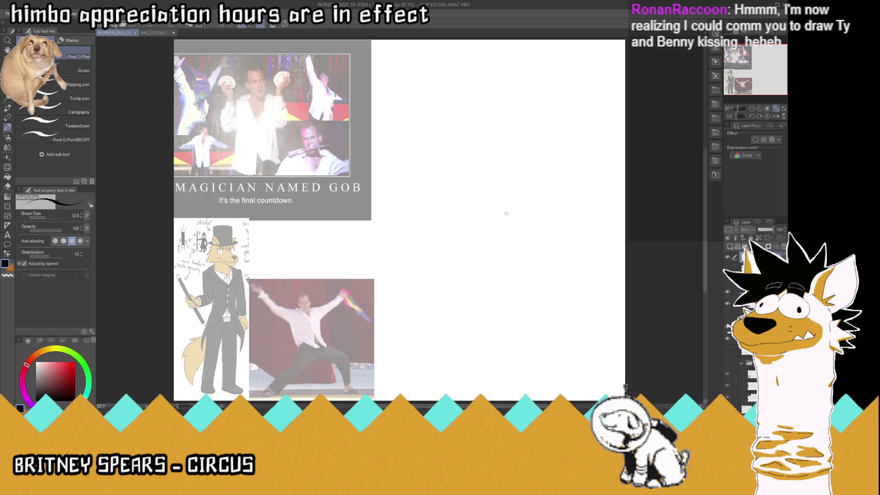
mouse_move(500, 217)
mouse_down()
mouse_move(454, 222)
mouse_move(437, 168)
mouse_up()
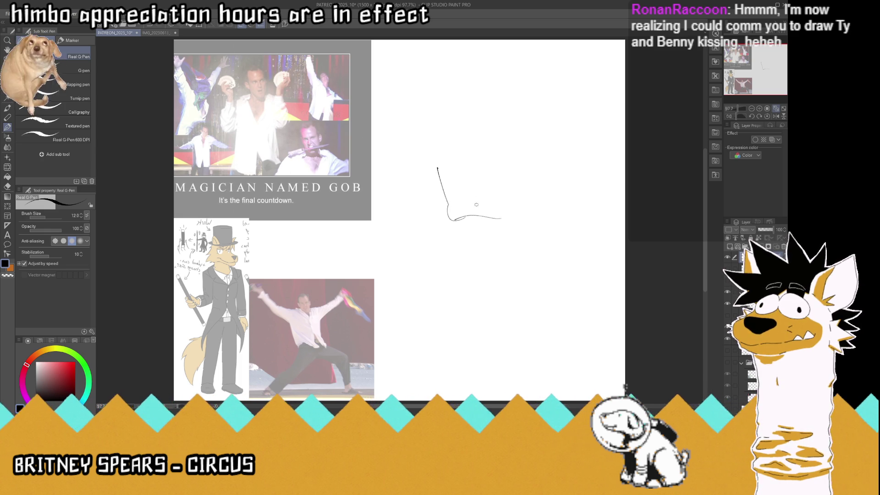
mouse_move(489, 212)
mouse_down()
mouse_move(469, 165)
mouse_move(478, 149)
mouse_move(467, 144)
mouse_move(464, 158)
mouse_move(450, 145)
mouse_move(452, 133)
mouse_move(488, 156)
mouse_move(481, 134)
mouse_up()
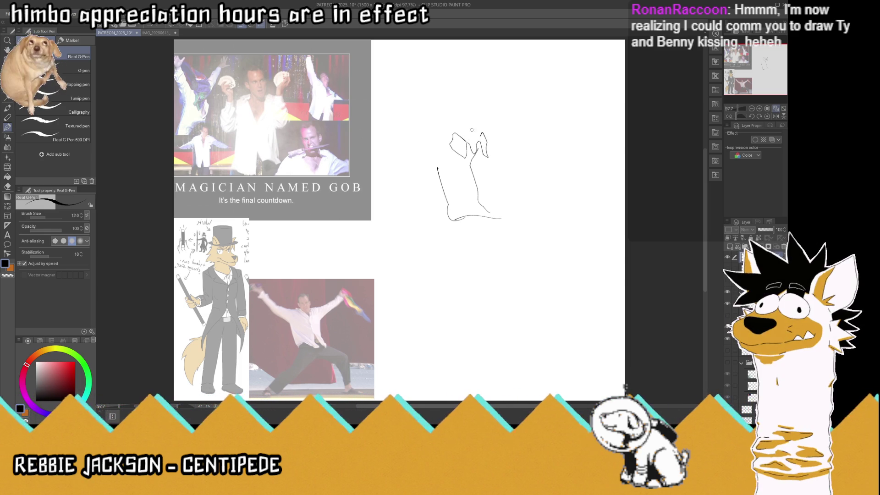
mouse_move(458, 136)
mouse_down()
mouse_move(451, 120)
mouse_move(479, 98)
mouse_move(493, 118)
mouse_move(488, 137)
mouse_up()
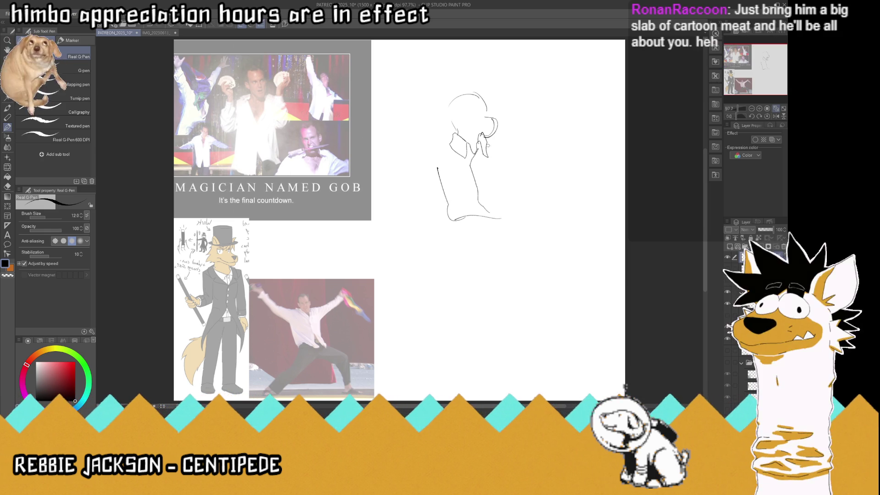
mouse_move(489, 141)
mouse_down()
mouse_move(502, 147)
mouse_move(457, 161)
mouse_move(442, 214)
mouse_move(404, 236)
mouse_move(394, 220)
mouse_move(416, 193)
mouse_up()
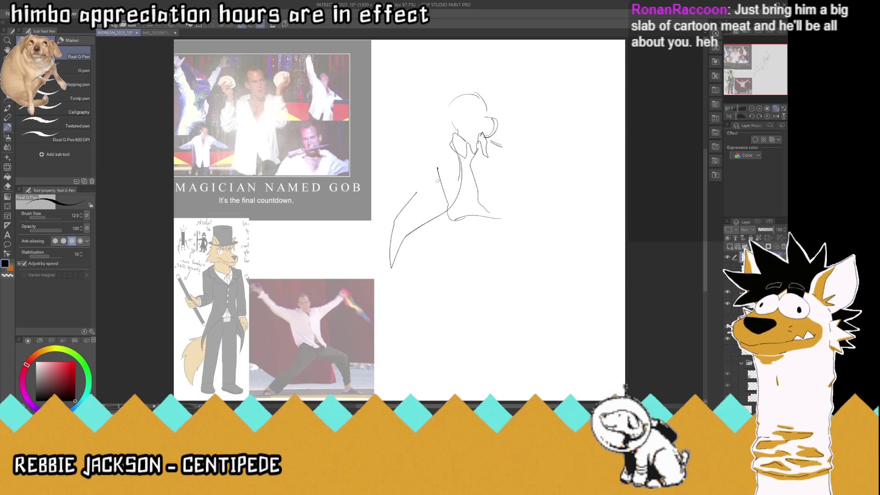
drag(487, 161, 521, 212)
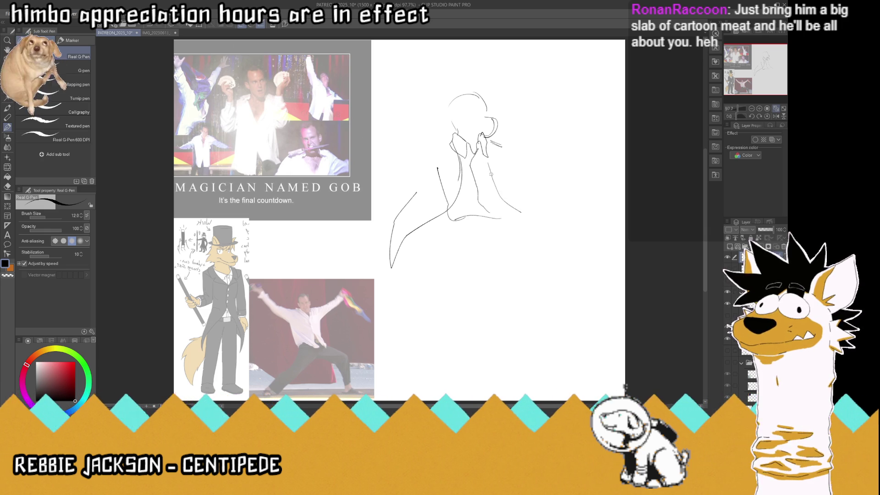
key(ctrl+z)
mouse_move(484, 160)
mouse_down()
mouse_move(520, 210)
mouse_move(453, 222)
mouse_move(439, 253)
mouse_up()
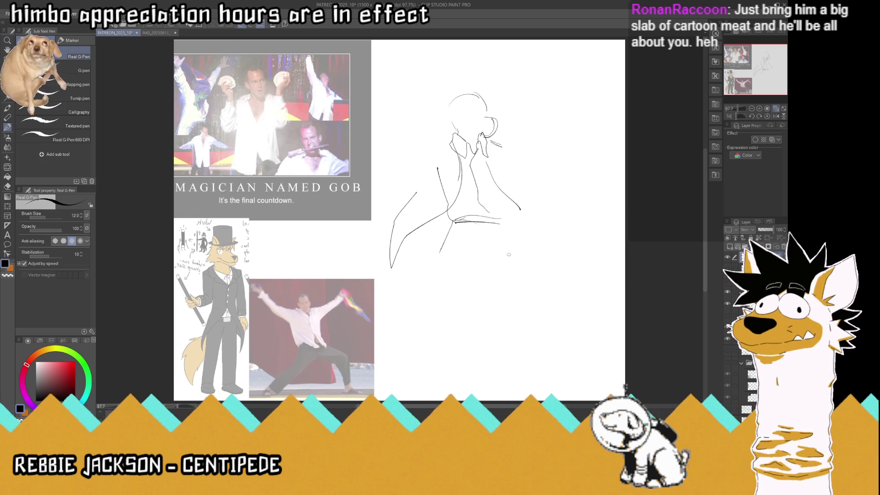
- Sketch the legs in a wide lunge with the right knee bent out sideways
mouse_move(490, 241)
mouse_down()
mouse_move(447, 297)
mouse_move(439, 284)
mouse_up()
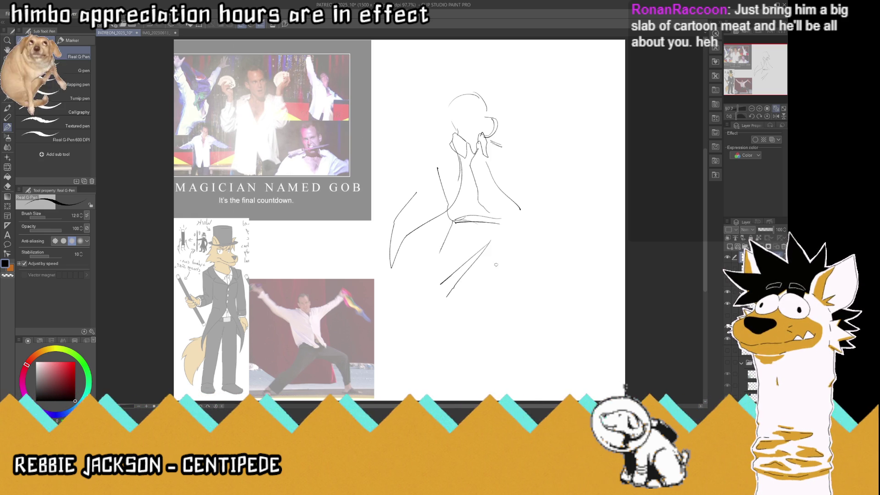
mouse_move(492, 239)
mouse_down()
mouse_move(536, 245)
mouse_move(543, 265)
mouse_up()
mouse_move(520, 219)
mouse_down()
mouse_move(563, 247)
mouse_move(540, 224)
mouse_move(586, 298)
mouse_up()
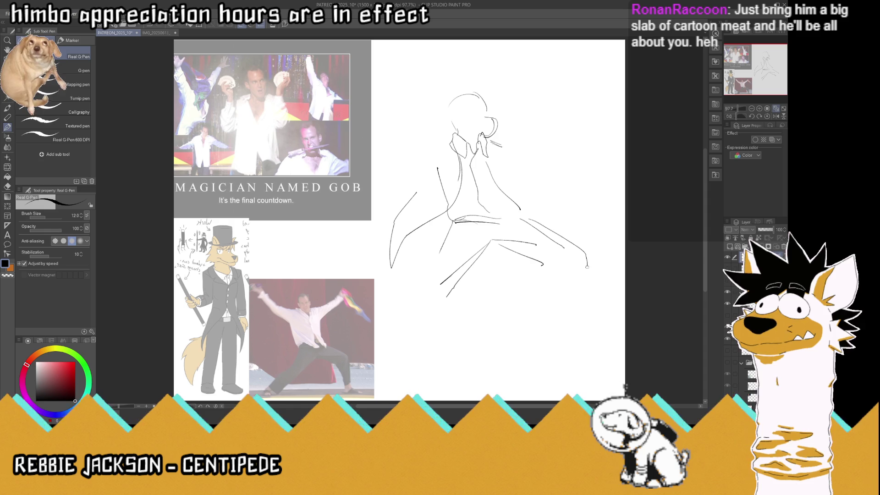
mouse_move(542, 264)
mouse_down()
mouse_move(562, 276)
mouse_move(556, 325)
mouse_up()
- Draw the lower legs and feet, erasing and redrawing the rough leg strokes
mouse_move(556, 325)
mouse_down()
mouse_move(593, 312)
mouse_move(585, 295)
mouse_move(592, 312)
mouse_move(559, 343)
mouse_move(572, 341)
mouse_move(574, 357)
mouse_move(601, 347)
mouse_move(596, 357)
mouse_up()
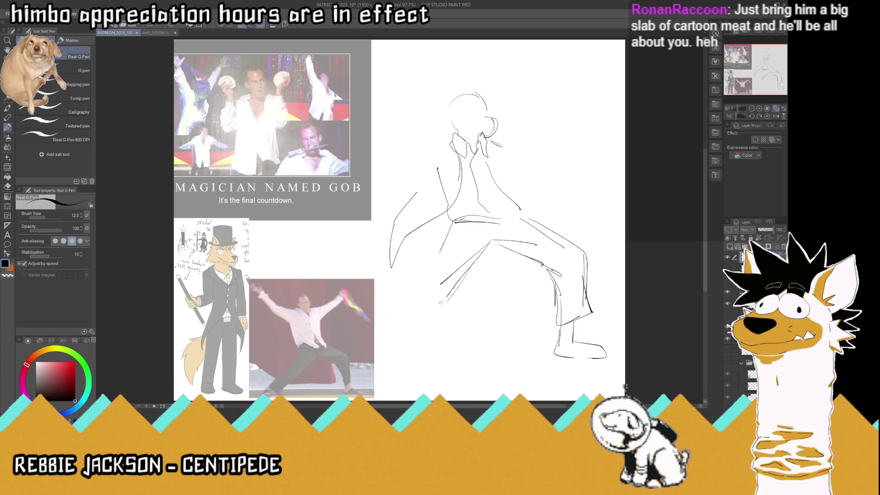
drag(473, 264, 445, 302)
drag(443, 245, 392, 329)
mouse_move(459, 293)
mouse_down()
mouse_move(410, 351)
mouse_move(389, 337)
mouse_up()
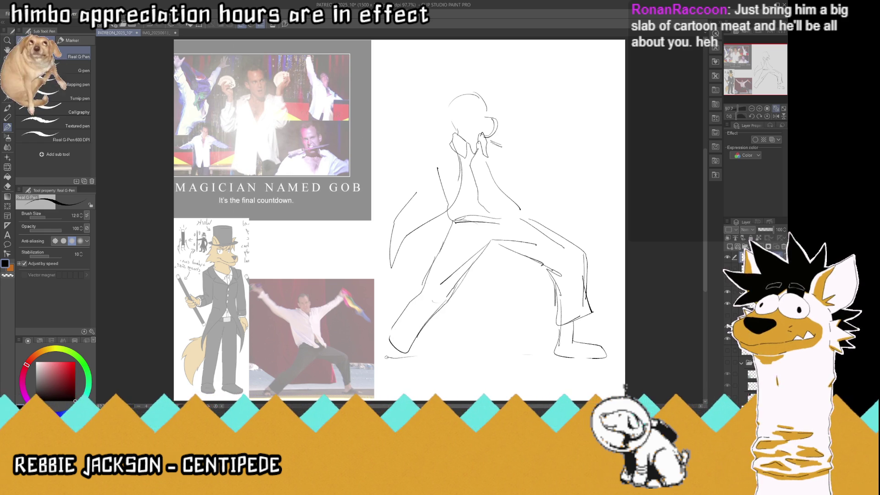
mouse_move(390, 353)
mouse_down()
mouse_move(422, 341)
mouse_move(420, 325)
mouse_move(407, 341)
mouse_move(371, 350)
mouse_move(397, 353)
mouse_up()
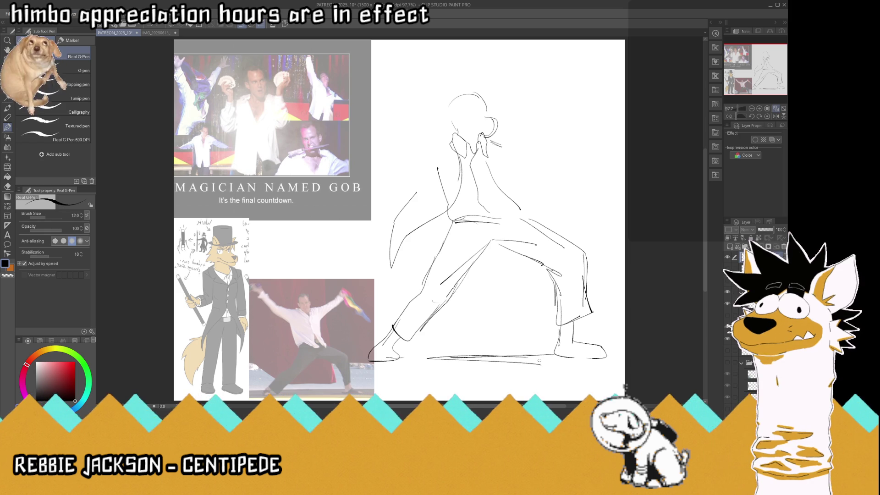
mouse_move(556, 321)
mouse_down()
mouse_move(588, 311)
mouse_move(552, 279)
mouse_move(559, 323)
mouse_up()
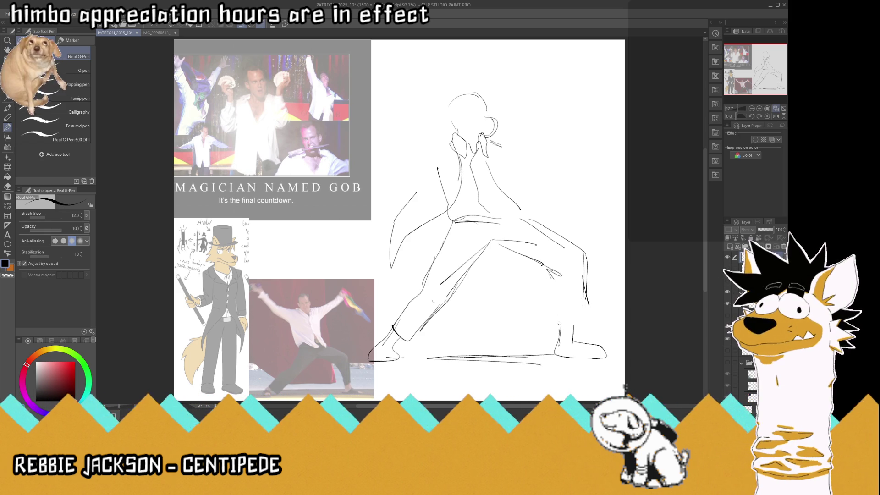
mouse_move(548, 269)
mouse_down()
mouse_move(558, 332)
mouse_move(586, 323)
mouse_move(584, 258)
mouse_up()
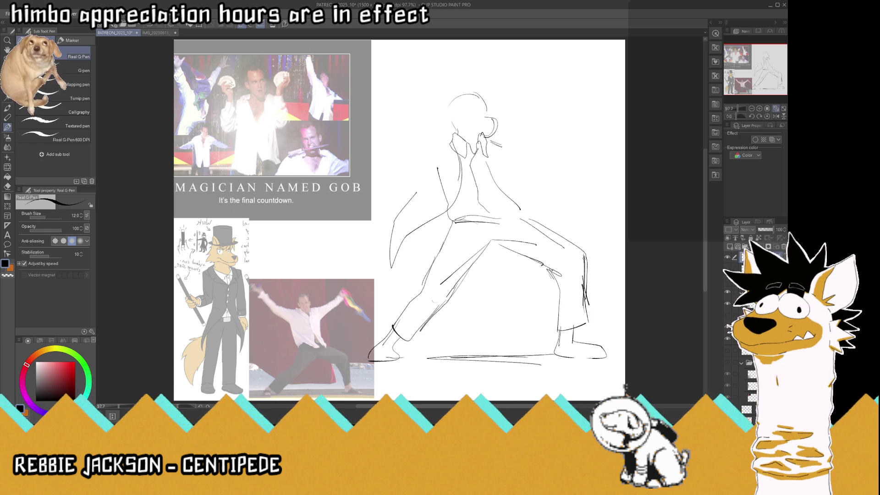
- Shift the sketch left and down, then draw a raised arm and redraw the head's left side
click(7, 69)
drag(481, 207, 453, 220)
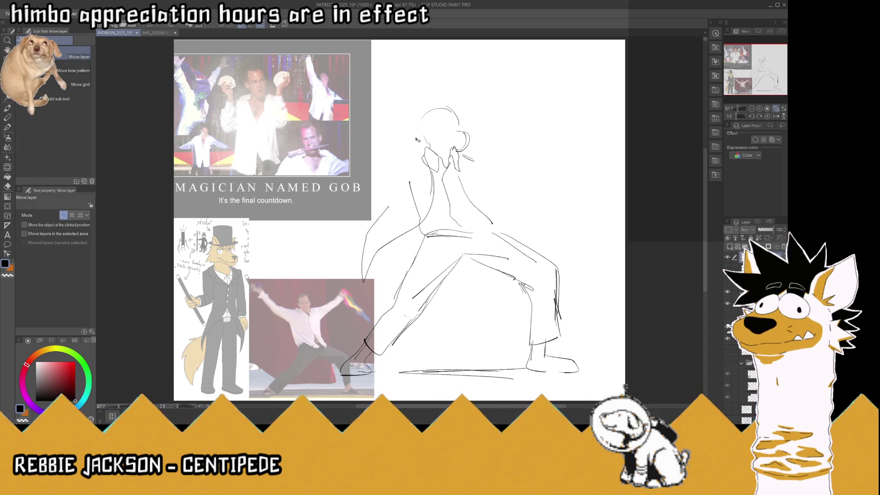
click(7, 127)
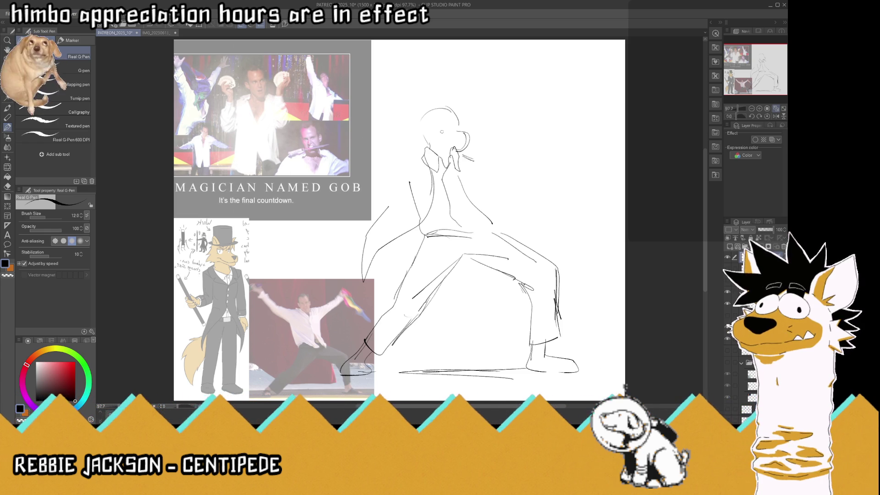
mouse_move(401, 192)
mouse_down()
mouse_move(412, 85)
mouse_move(497, 85)
mouse_up()
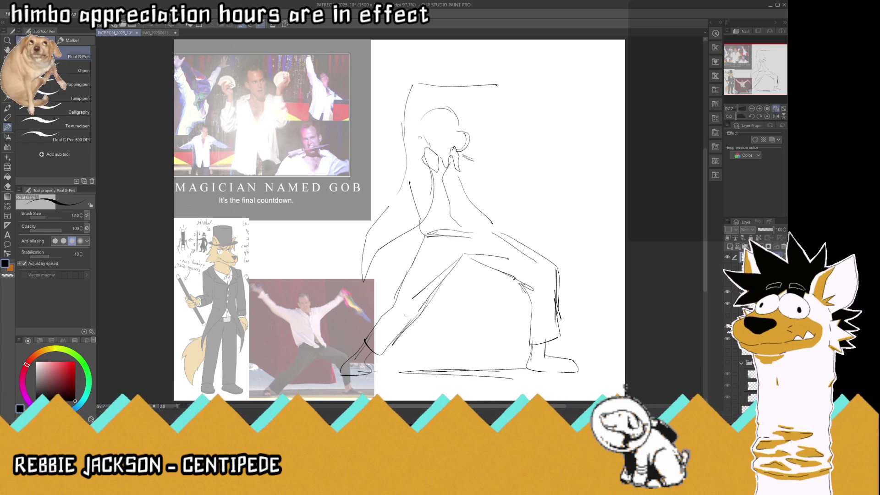
mouse_move(425, 154)
mouse_down()
mouse_move(428, 172)
mouse_move(419, 117)
mouse_move(429, 123)
mouse_up()
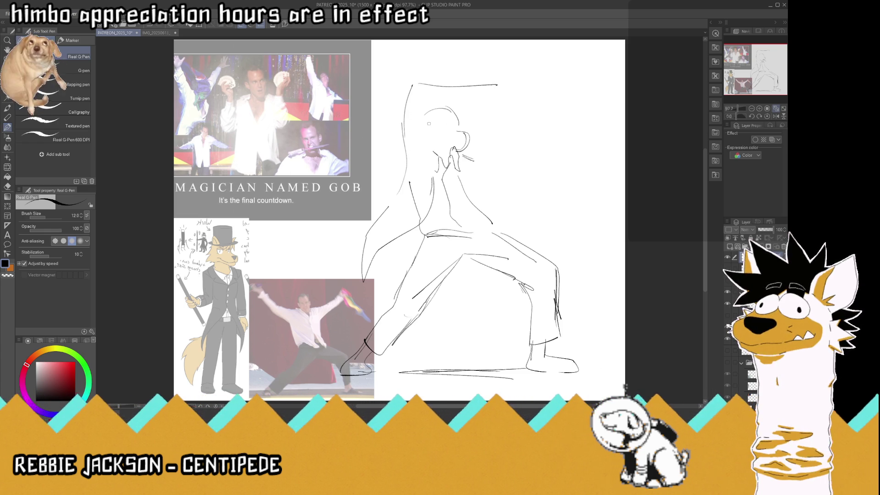
drag(414, 87, 431, 116)
mouse_move(417, 113)
mouse_down()
mouse_move(426, 118)
mouse_move(426, 147)
mouse_move(405, 159)
mouse_up()
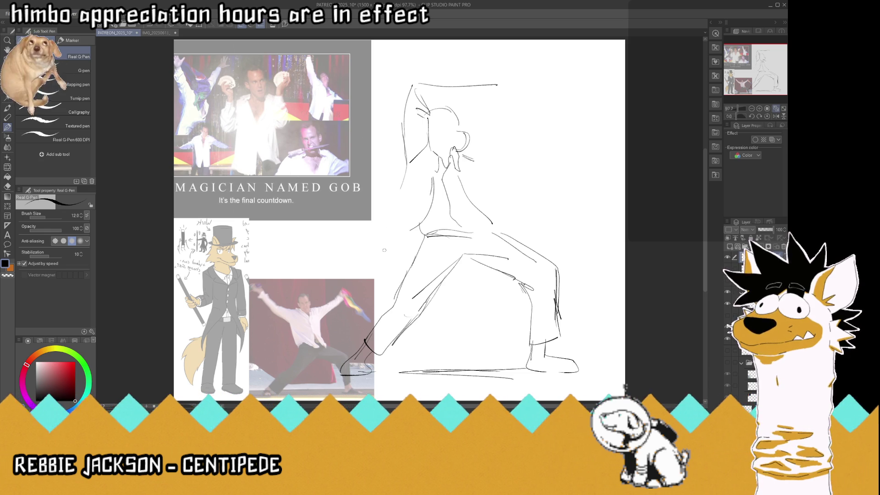
- Add the coat flap, waistline, torso line, thigh edge and forearm reaching over the head
mouse_move(405, 163)
mouse_down()
mouse_move(374, 254)
mouse_move(390, 266)
mouse_move(415, 228)
mouse_up()
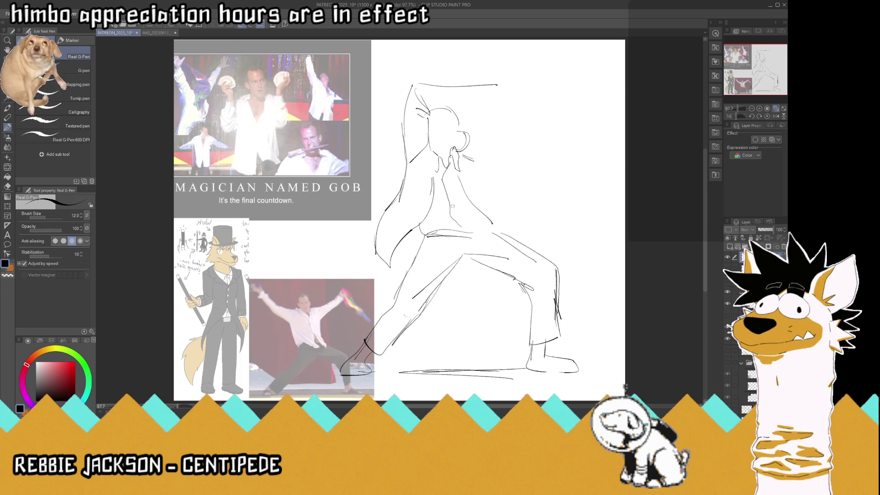
drag(485, 222, 492, 225)
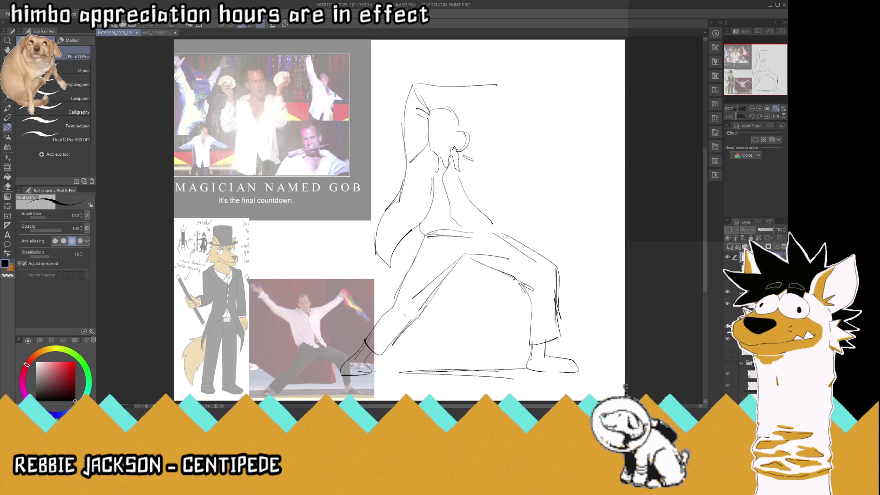
drag(424, 236, 485, 233)
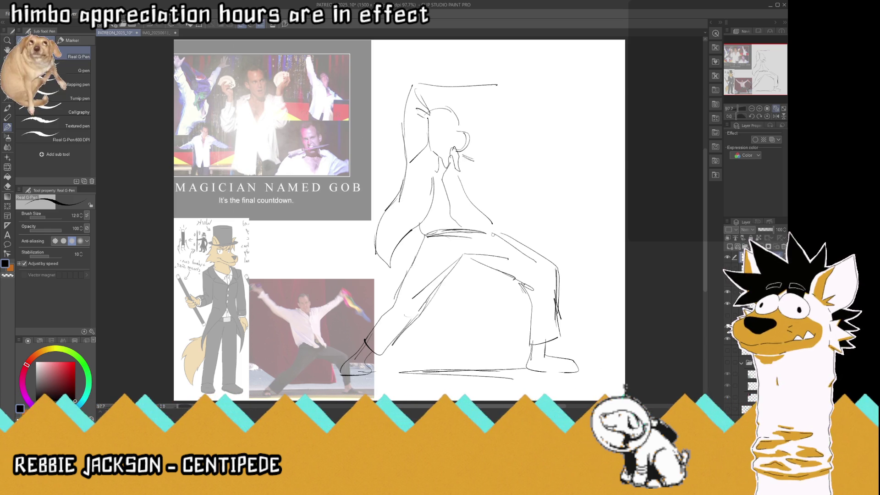
mouse_move(478, 230)
mouse_down()
mouse_move(467, 198)
mouse_move(468, 215)
mouse_up()
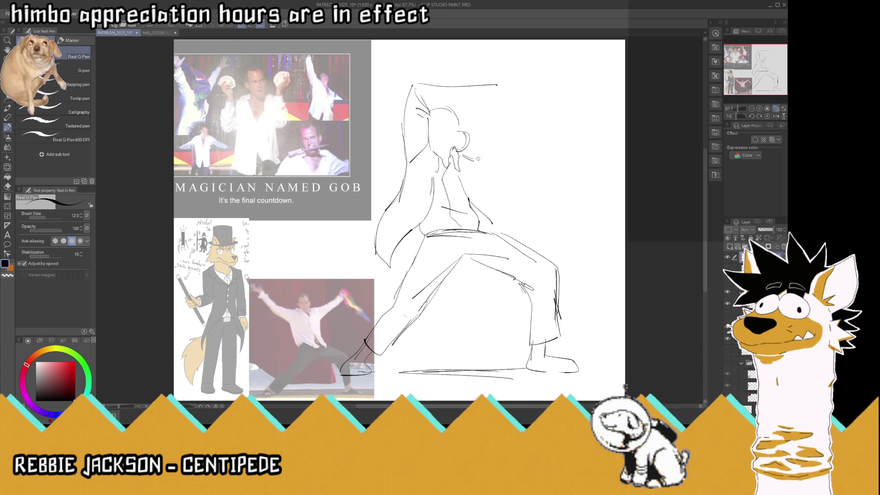
drag(495, 232, 558, 268)
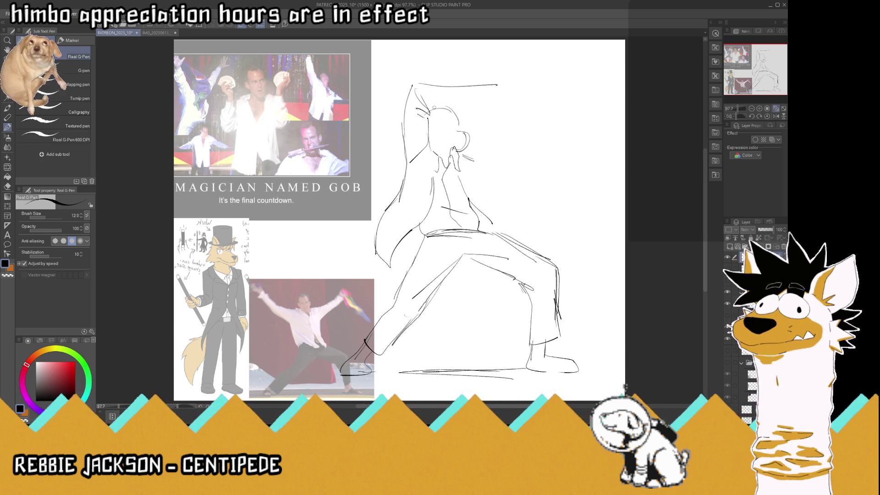
mouse_move(431, 105)
mouse_down()
mouse_move(482, 100)
mouse_move(481, 86)
mouse_move(517, 90)
mouse_move(501, 106)
mouse_up()
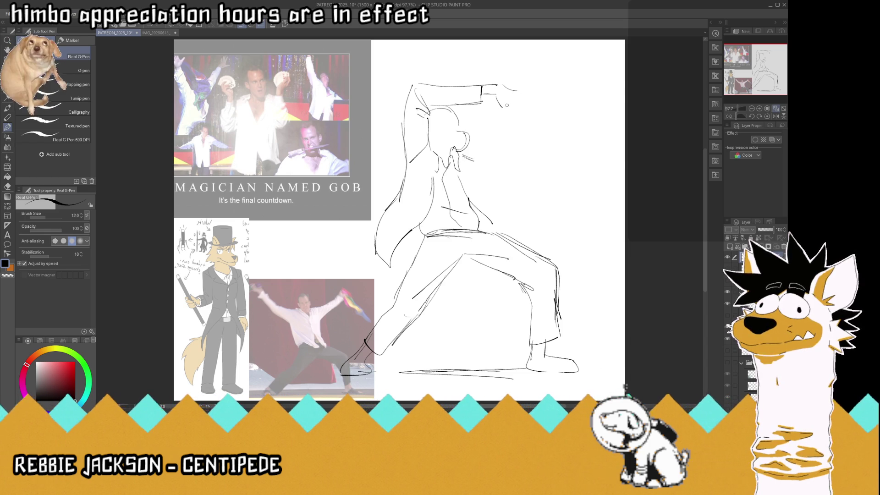
click(782, 116)
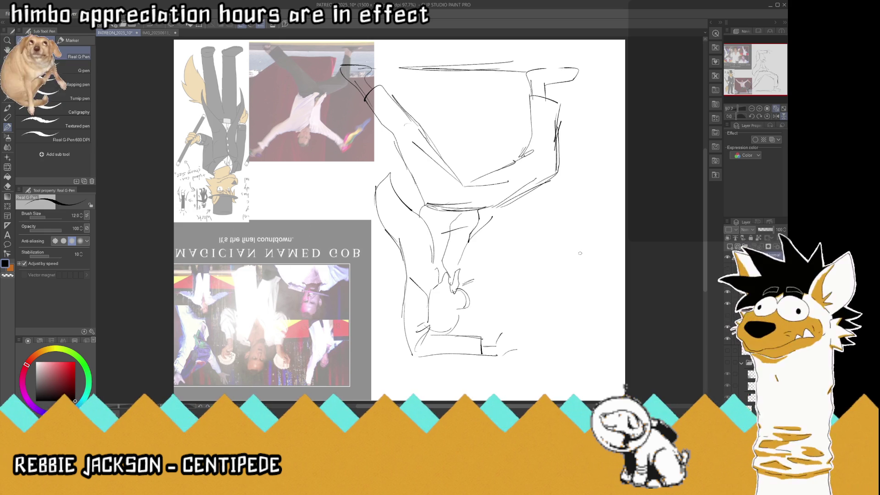
- On the flipped canvas, sketch a clenched fist on the raised arm, then flip the view upright
scroll(580, 252, up, 2)
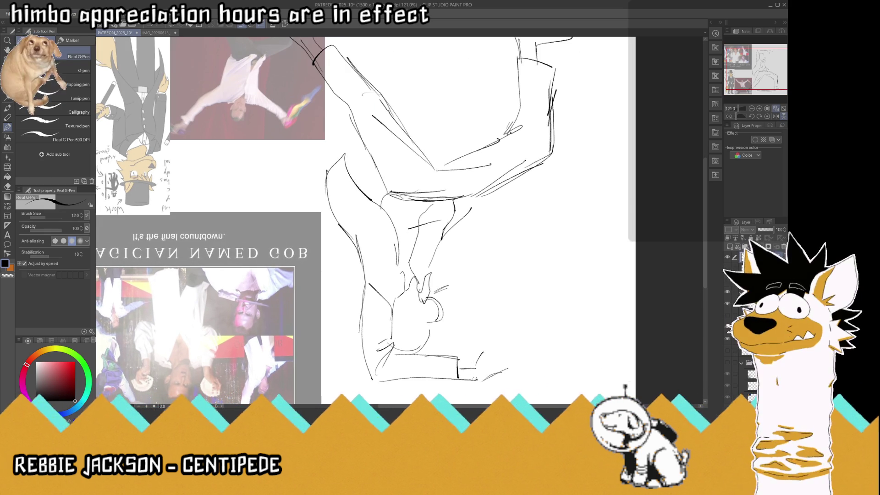
mouse_move(477, 362)
mouse_down()
mouse_move(485, 346)
mouse_move(496, 351)
mouse_up()
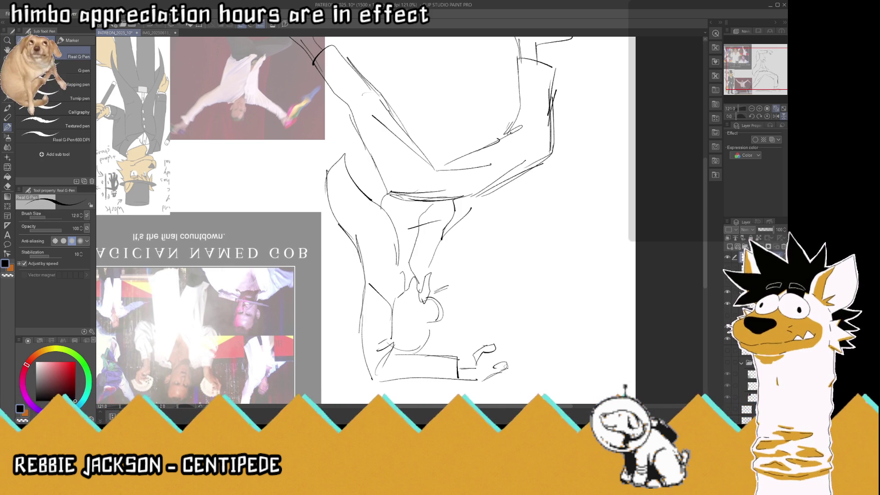
drag(383, 409, 455, 409)
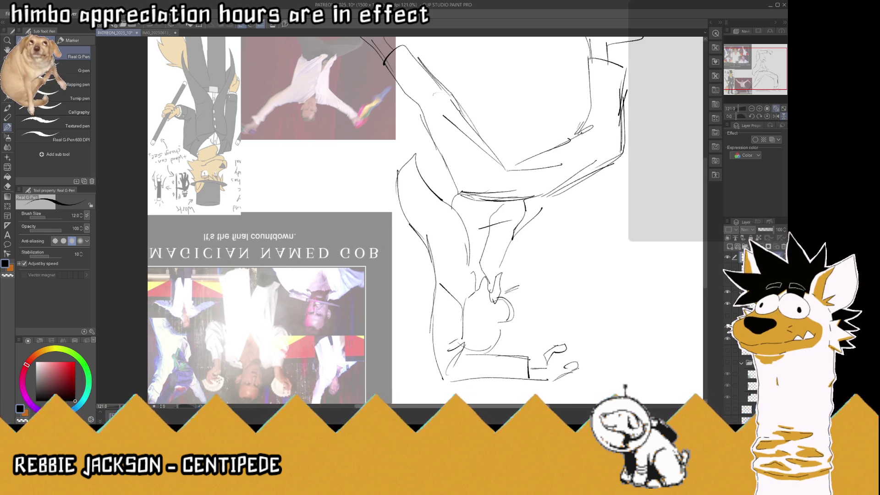
drag(455, 409, 464, 409)
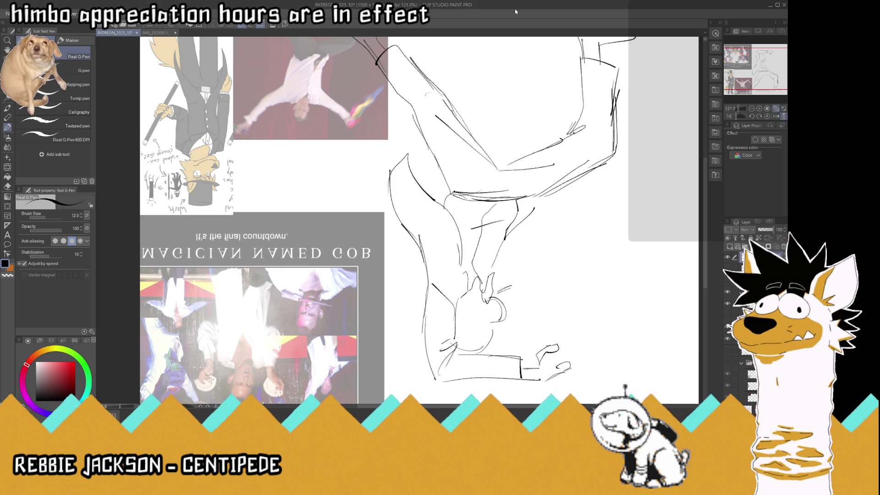
drag(571, 350, 559, 347)
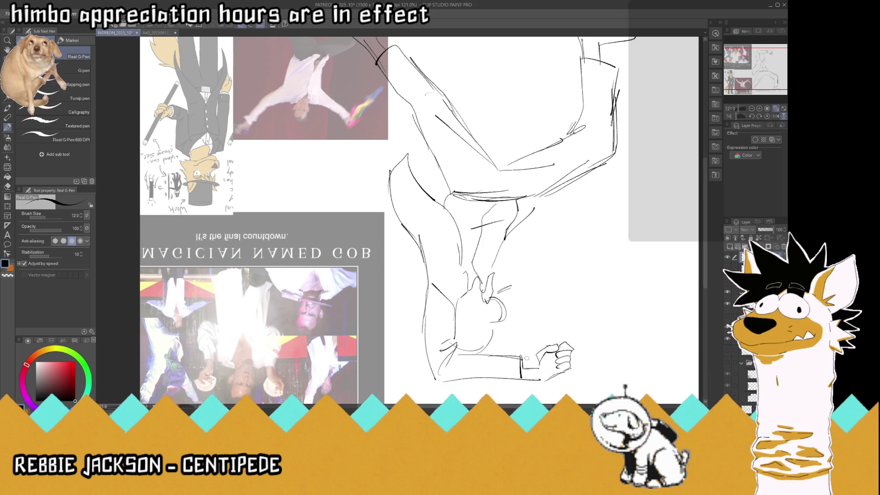
click(784, 117)
scroll(533, 227, down, 3)
- Sketch a sack with long ears hanging from the fist
scroll(549, 132, up, 3)
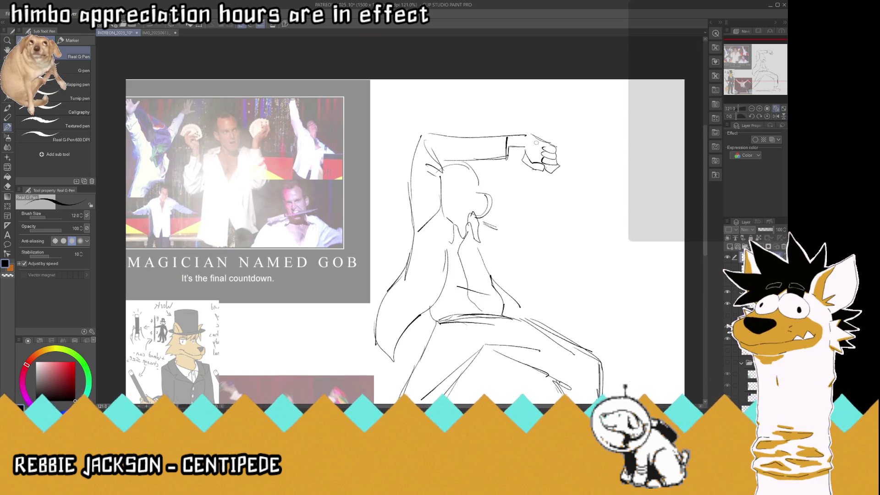
mouse_move(535, 160)
mouse_down()
mouse_move(527, 114)
mouse_move(540, 140)
mouse_move(552, 104)
mouse_move(549, 135)
mouse_up()
mouse_move(536, 170)
mouse_down()
mouse_move(524, 179)
mouse_move(558, 177)
mouse_move(539, 196)
mouse_move(531, 172)
mouse_up()
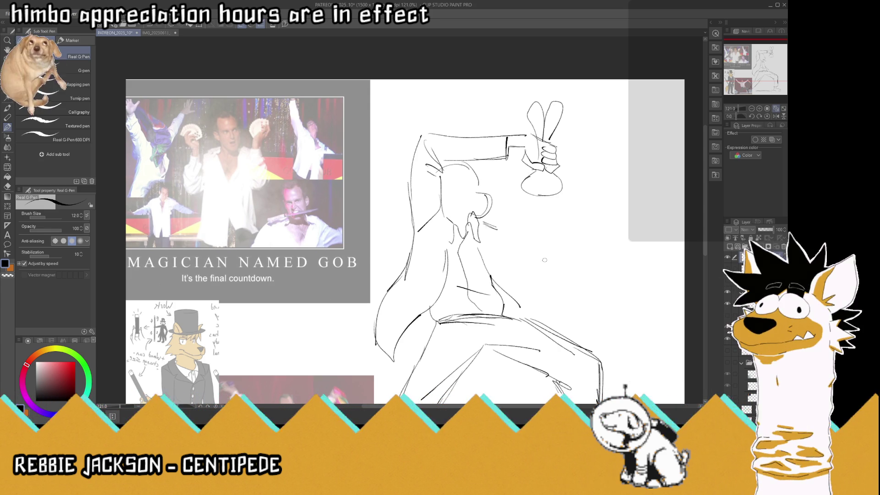
- Draw a jack-o'-lantern below with triangle eyes, rib lines and nose, then save
mouse_move(549, 269)
mouse_down()
mouse_move(526, 271)
mouse_move(509, 232)
mouse_move(563, 225)
mouse_move(575, 231)
mouse_move(579, 265)
mouse_move(533, 273)
mouse_up()
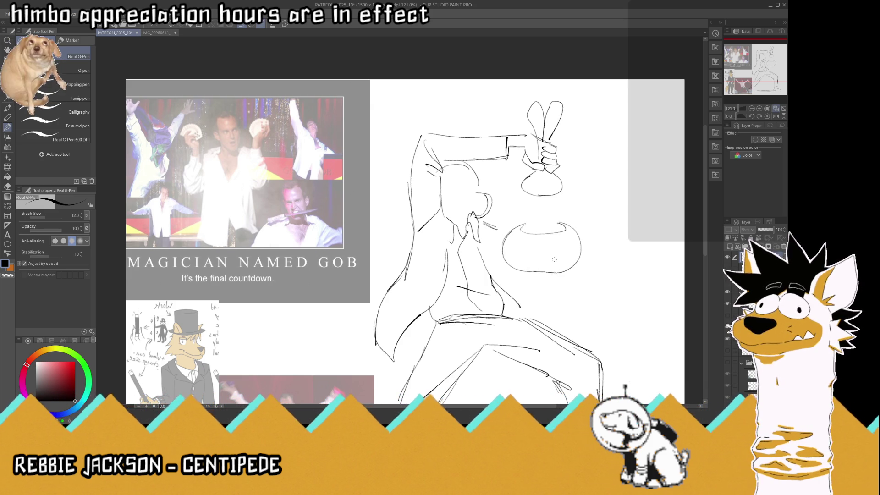
mouse_move(525, 248)
mouse_down()
mouse_move(554, 246)
mouse_move(522, 259)
mouse_move(553, 259)
mouse_move(566, 249)
mouse_move(551, 268)
mouse_move(532, 267)
mouse_move(505, 247)
mouse_up()
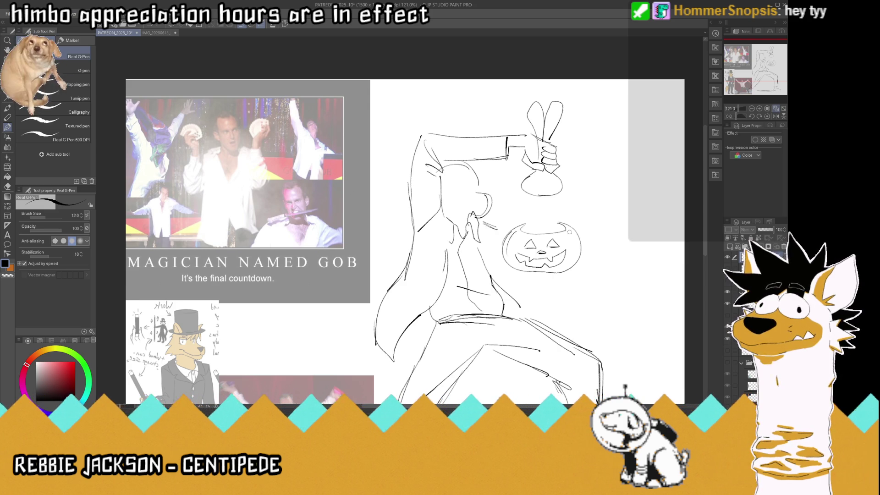
mouse_move(565, 237)
mouse_down()
mouse_move(566, 247)
mouse_move(516, 251)
mouse_move(531, 258)
mouse_move(524, 272)
mouse_up()
drag(546, 238, 552, 271)
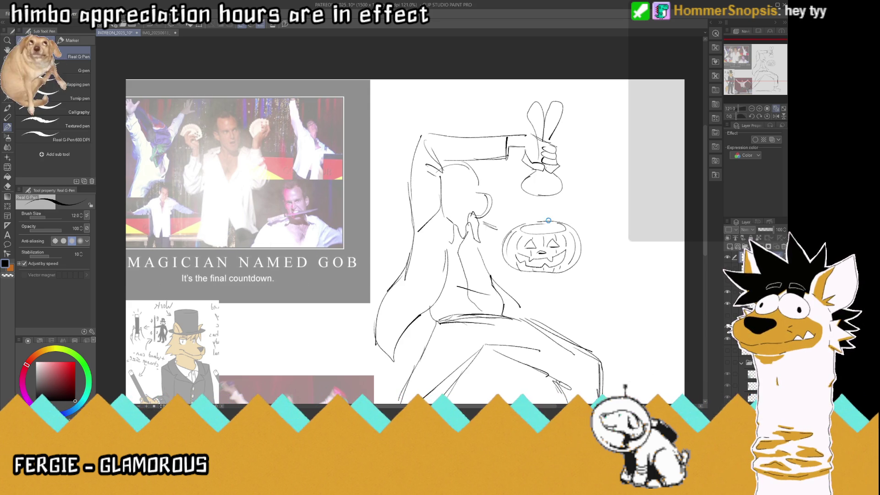
key(ctrl+s)
scroll(548, 219, down, 4)
- Join the pumpkin handle to the arm, add coat back-edge and waist strokes, and save
scroll(548, 206, up, 6)
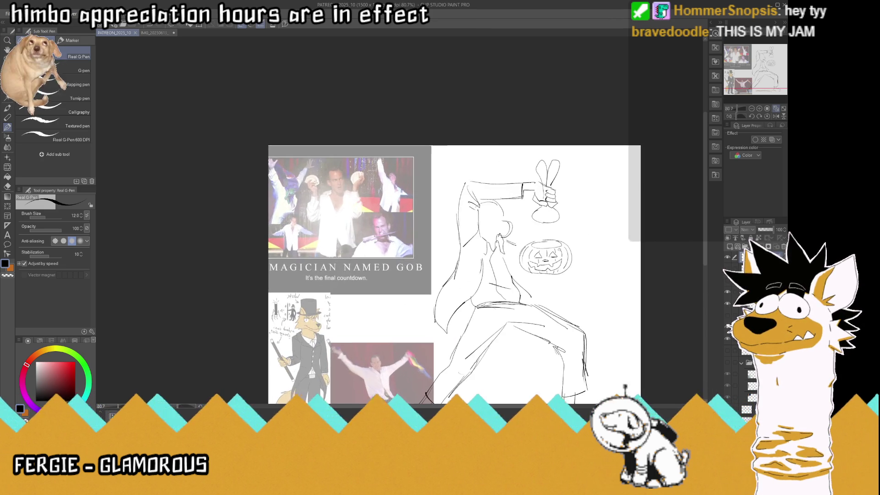
scroll(548, 207, down, 5)
scroll(548, 207, up, 3)
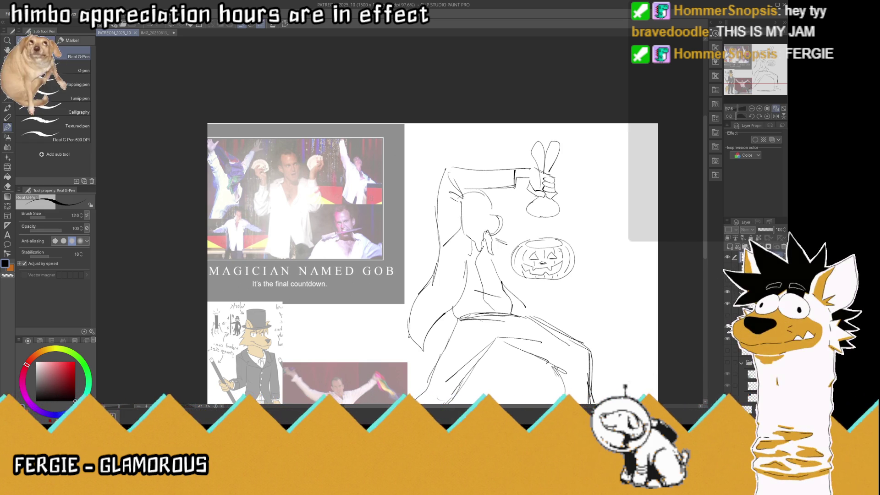
scroll(432, 263, down, 4)
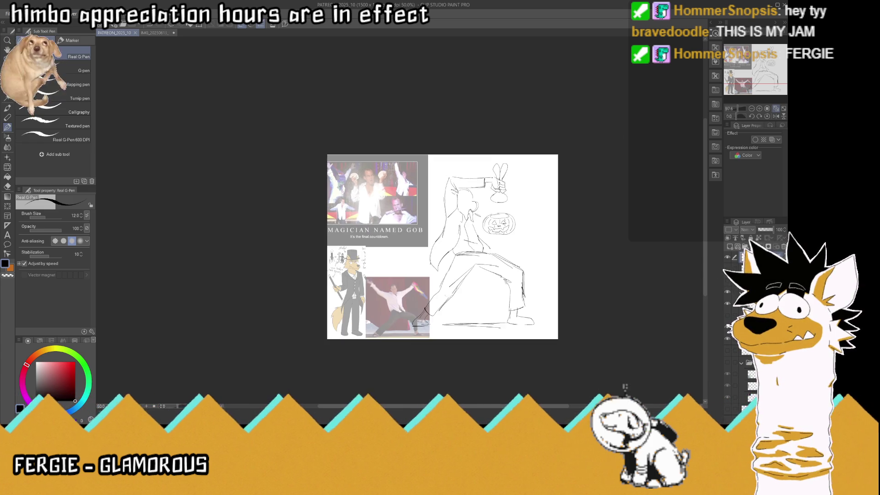
scroll(426, 266, up, 4)
scroll(551, 223, up, 2)
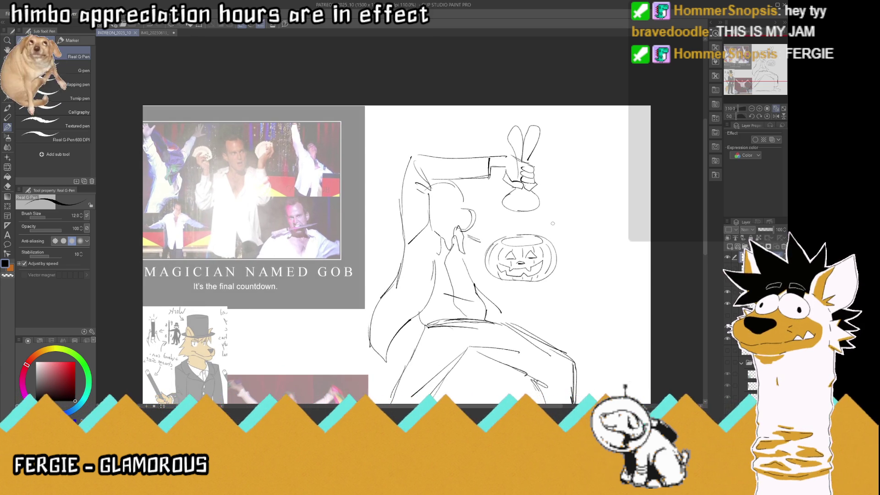
scroll(552, 223, down, 4)
scroll(484, 273, up, 3)
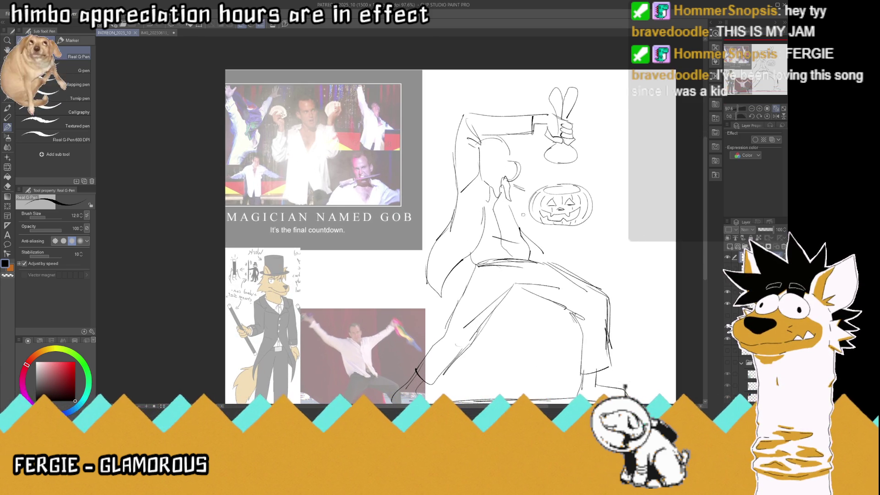
mouse_move(521, 227)
mouse_down()
mouse_move(519, 195)
mouse_move(530, 201)
mouse_move(533, 192)
mouse_up()
mouse_move(533, 241)
mouse_down()
mouse_move(548, 265)
mouse_move(551, 252)
mouse_up()
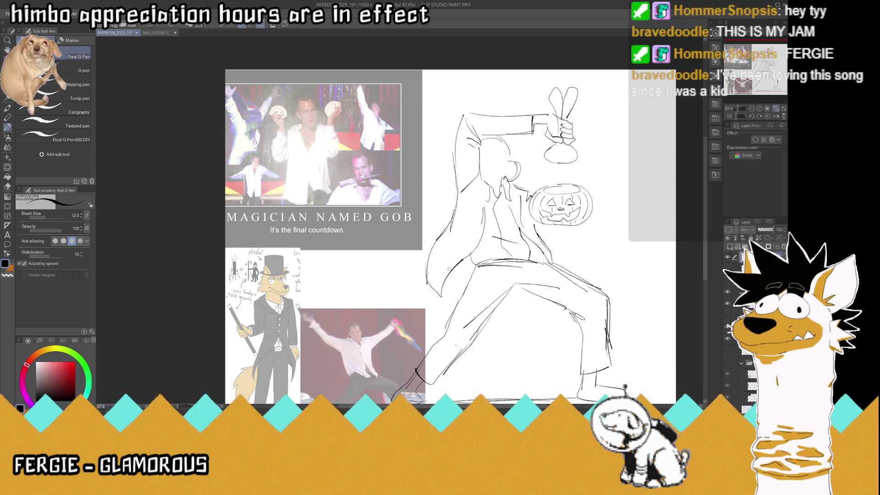
drag(456, 266, 471, 261)
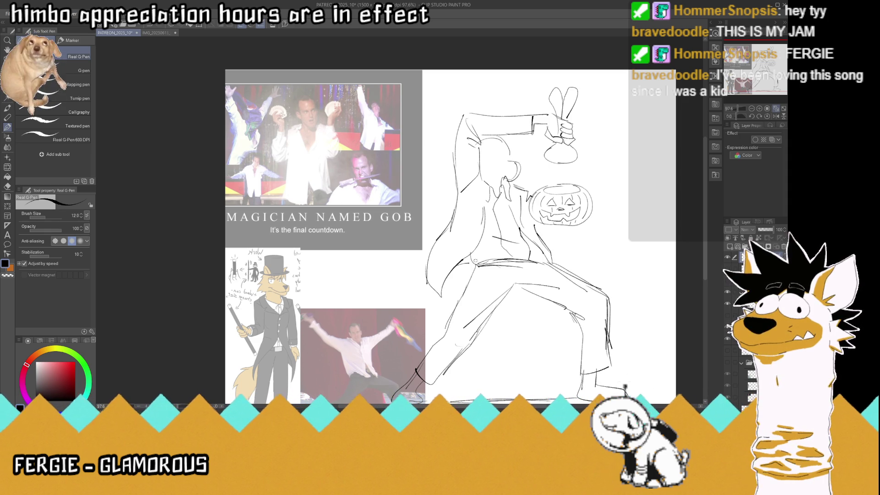
mouse_move(453, 214)
mouse_down()
mouse_move(427, 253)
mouse_move(423, 293)
mouse_up()
mouse_move(454, 252)
mouse_down()
mouse_move(447, 242)
mouse_move(454, 251)
mouse_up()
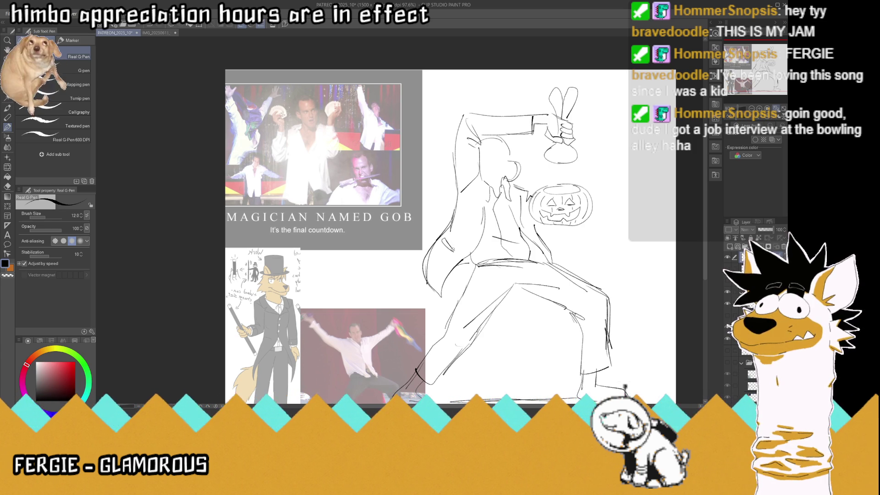
drag(535, 236, 542, 243)
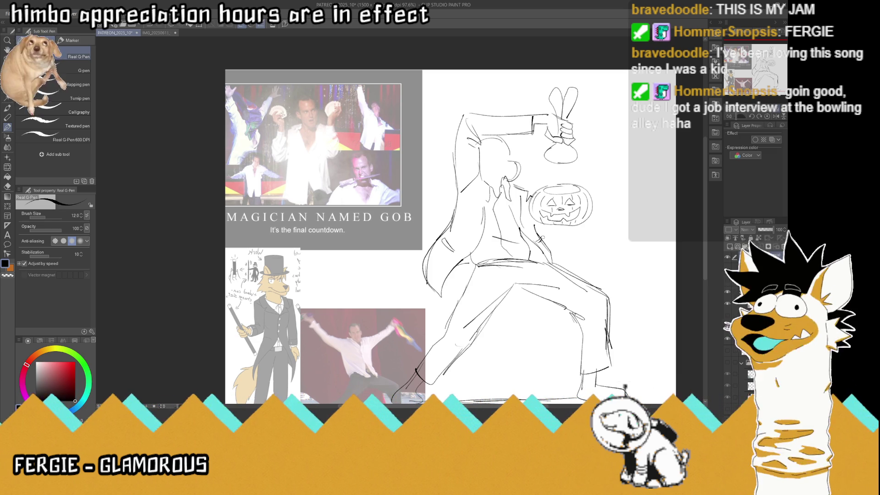
key(ctrl+s)
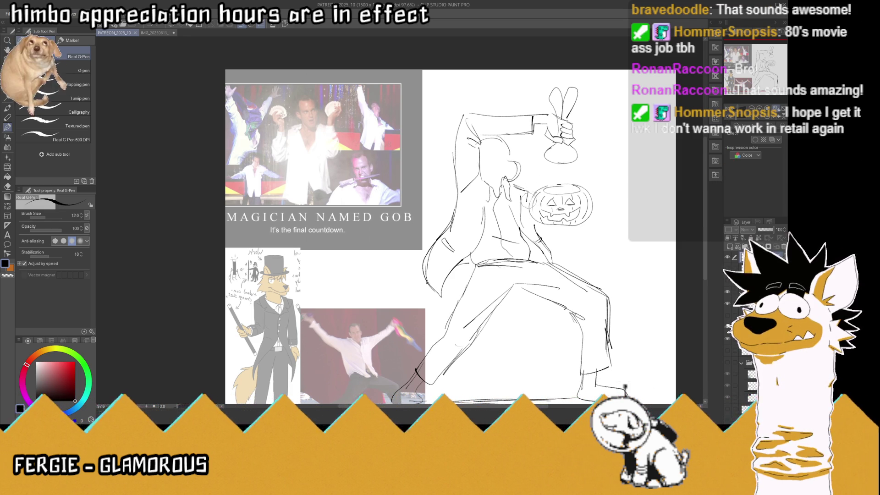
- Touch up the pumpkin's left edge, save, and add a small stroke beside the pumpkin
drag(527, 201, 531, 195)
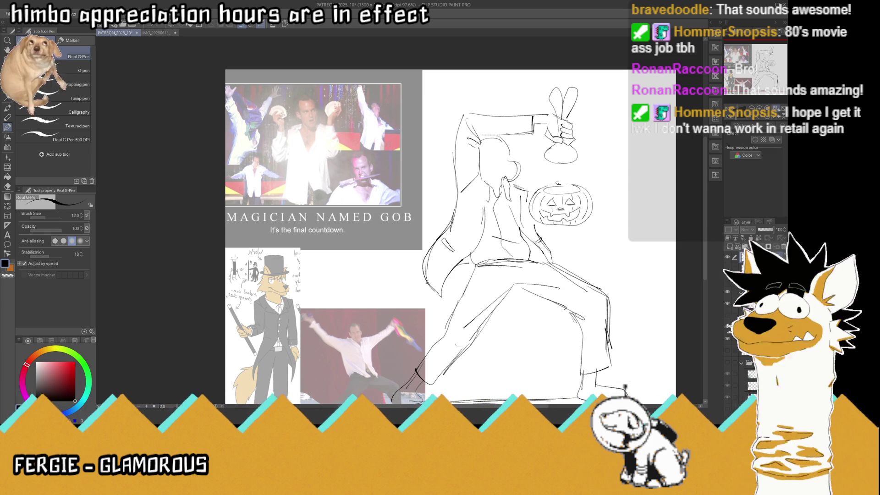
key(ctrl+s)
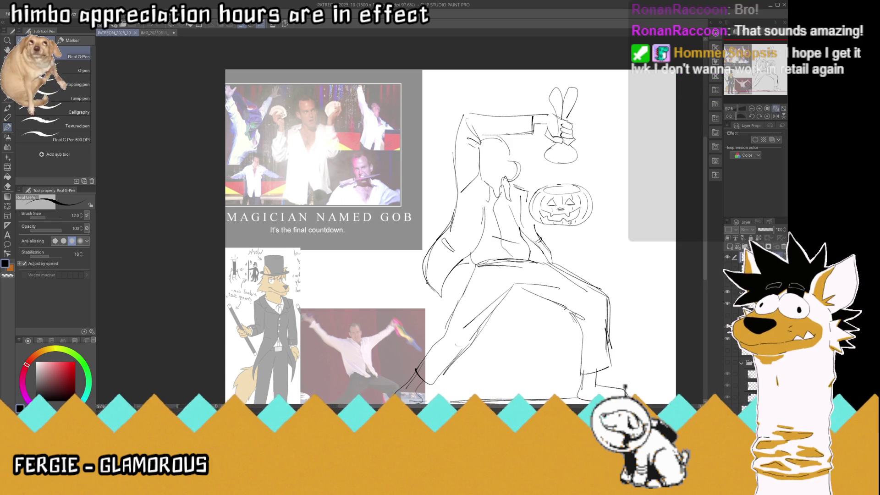
drag(582, 225, 584, 215)
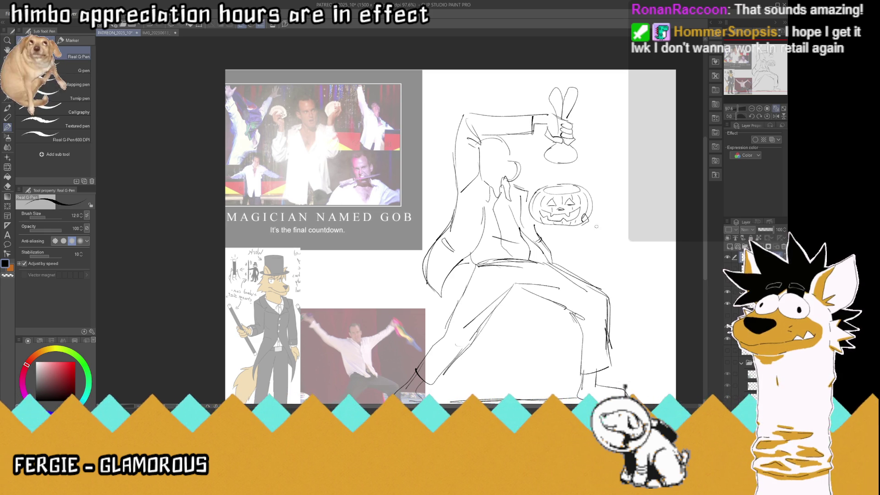
- Zoomed in, draw clawed fingers gripping the pumpkin's lower edge with a stroke below
key(ctrl+plus)
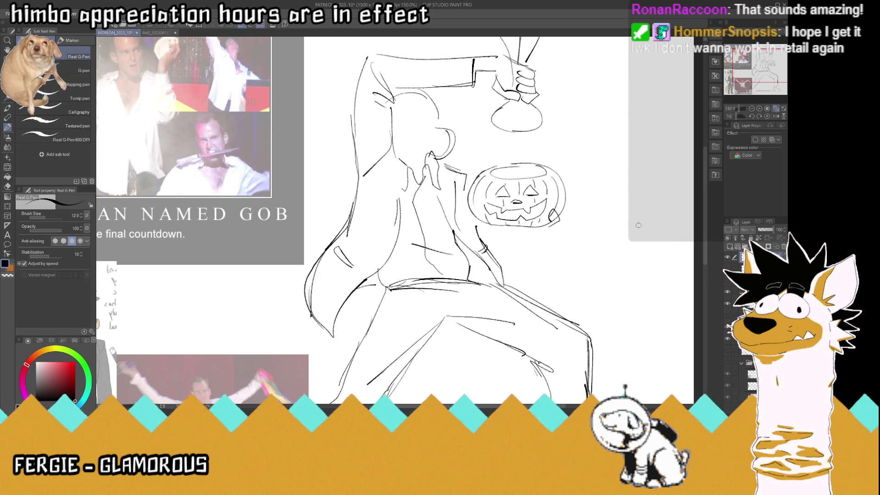
mouse_move(542, 219)
mouse_down()
mouse_move(541, 231)
mouse_move(522, 232)
mouse_move(519, 222)
mouse_up()
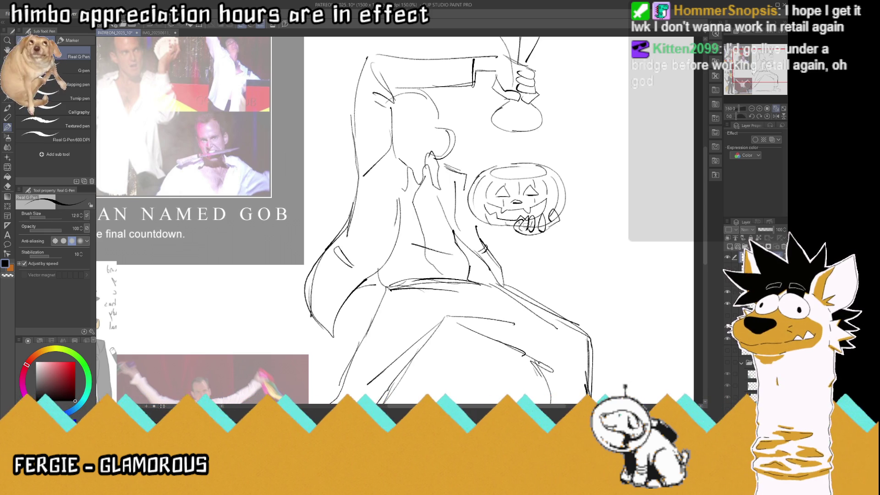
mouse_move(510, 228)
mouse_down()
mouse_move(524, 246)
mouse_move(500, 261)
mouse_up()
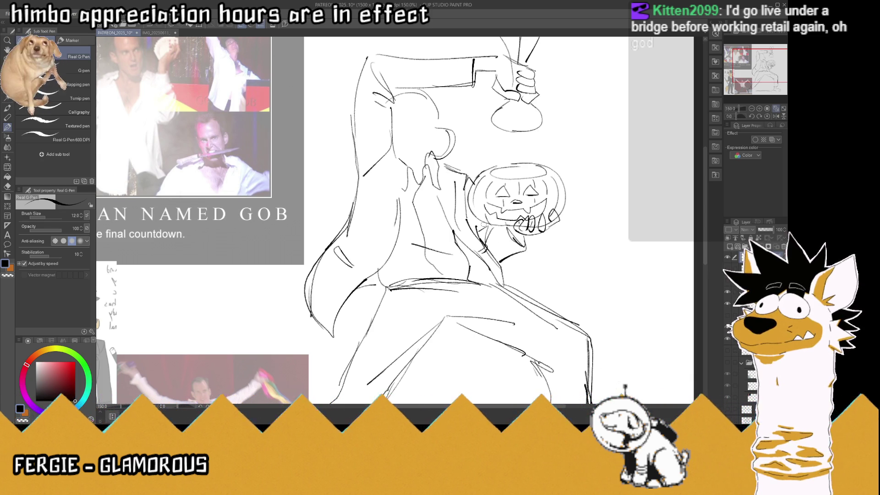
- At full-page view, add neck lines, redraw the pumpkin's left edge, and save
key(ctrl+0)
scroll(498, 239, down, 1)
scroll(492, 201, up, 4)
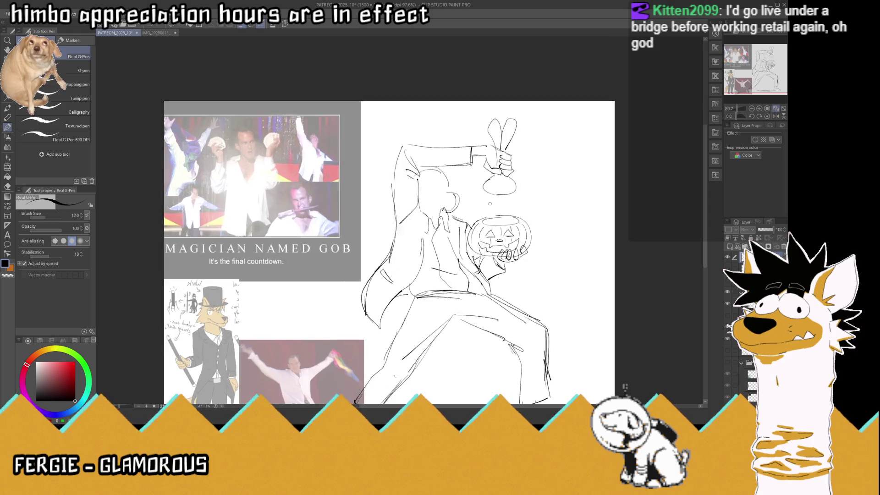
scroll(489, 202, down, 3)
scroll(483, 206, up, 2)
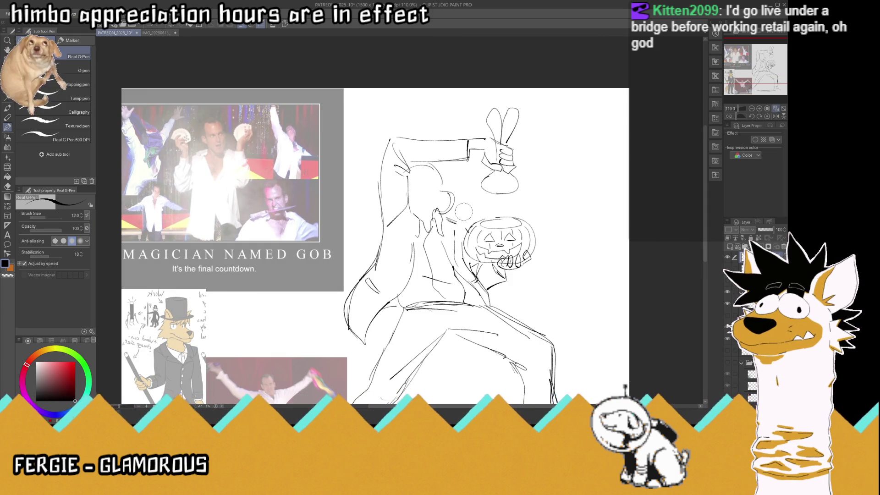
mouse_move(448, 215)
mouse_down()
mouse_move(458, 247)
mouse_move(456, 227)
mouse_move(465, 237)
mouse_up()
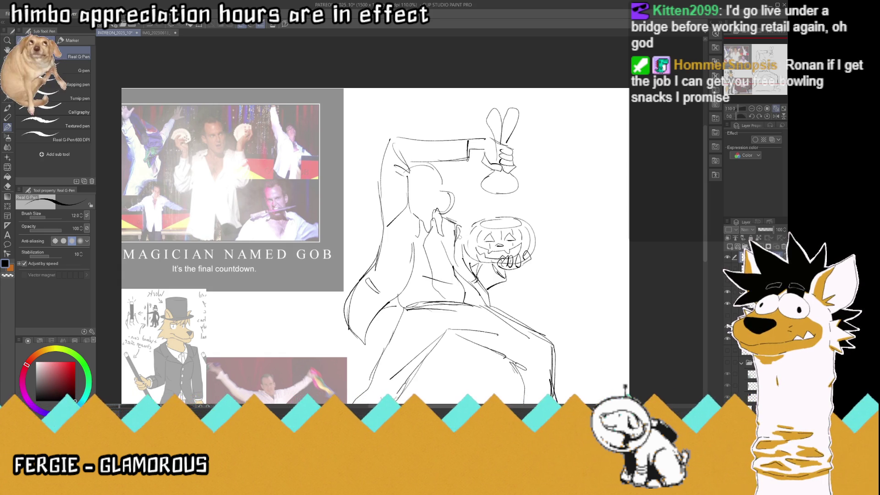
drag(469, 226, 465, 255)
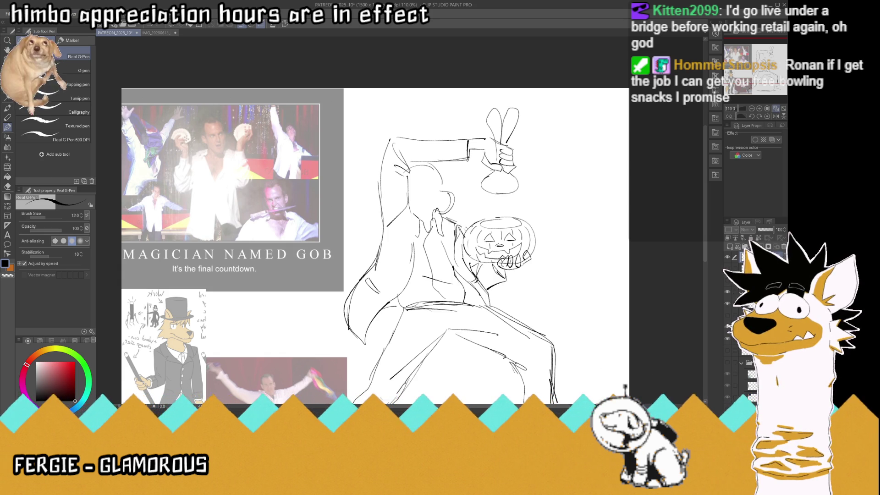
key(ctrl+s)
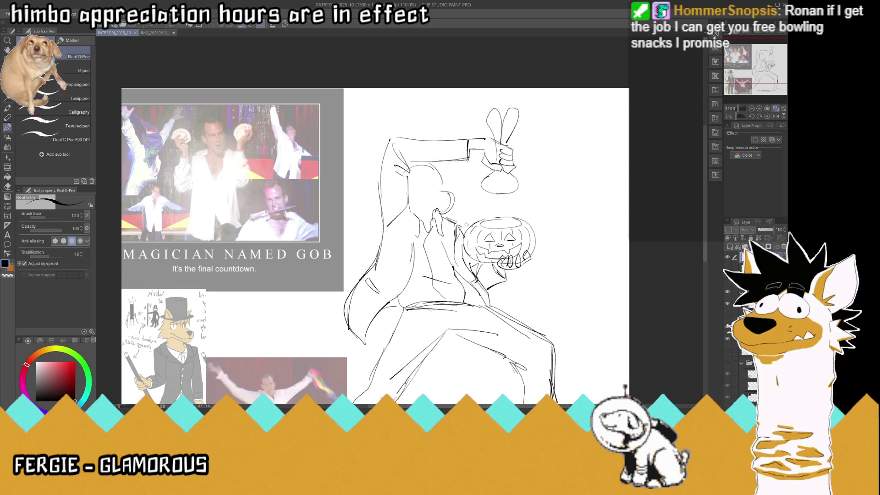
- Erase the old head and chest lines and draw a curve starting the face
scroll(466, 224, down, 2)
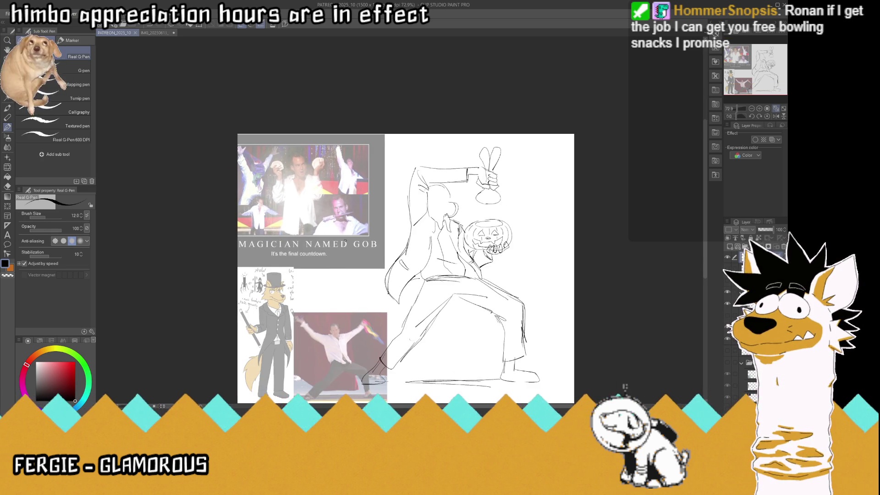
scroll(394, 231, down, 1)
scroll(322, 241, up, 2)
scroll(326, 238, up, 1)
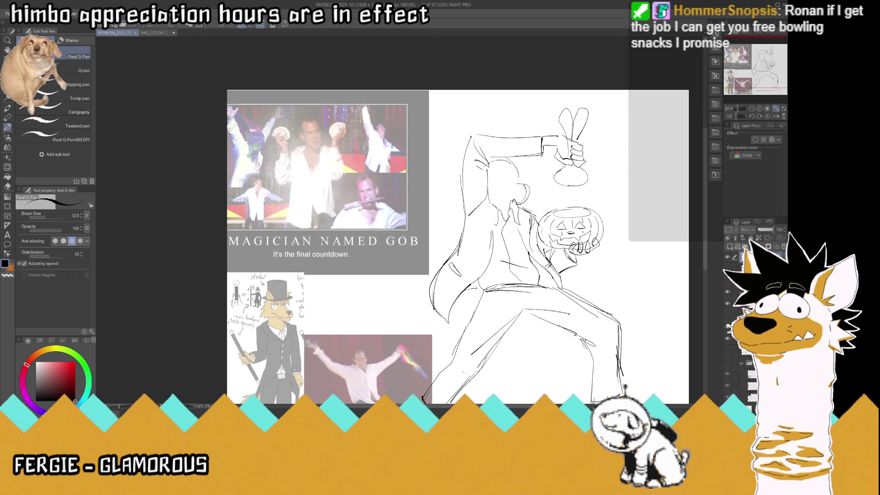
drag(506, 197, 536, 191)
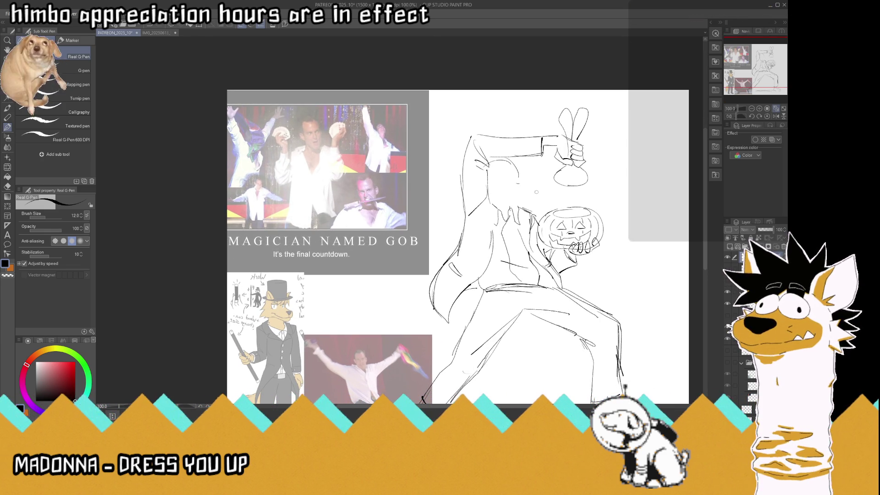
mouse_move(512, 183)
mouse_down()
mouse_move(533, 193)
mouse_move(498, 191)
mouse_up()
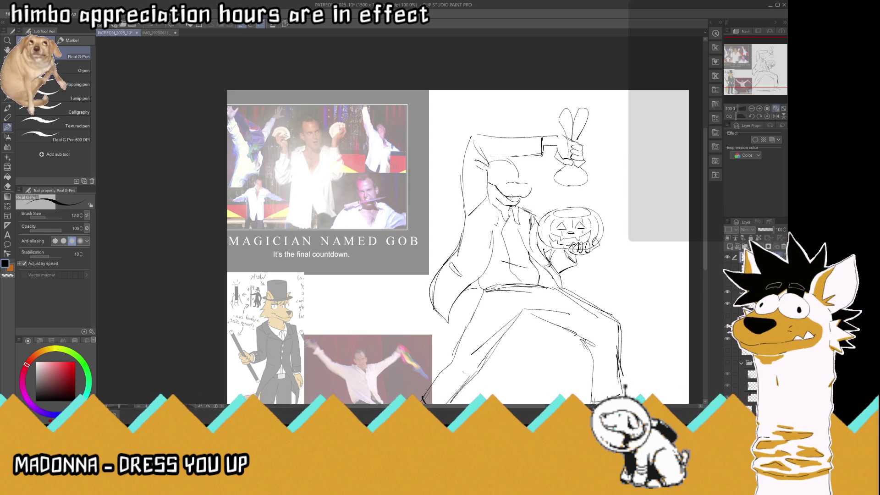
- Sketch the snout and nose, plus marks near and inside both eyes
scroll(510, 195, up, 1)
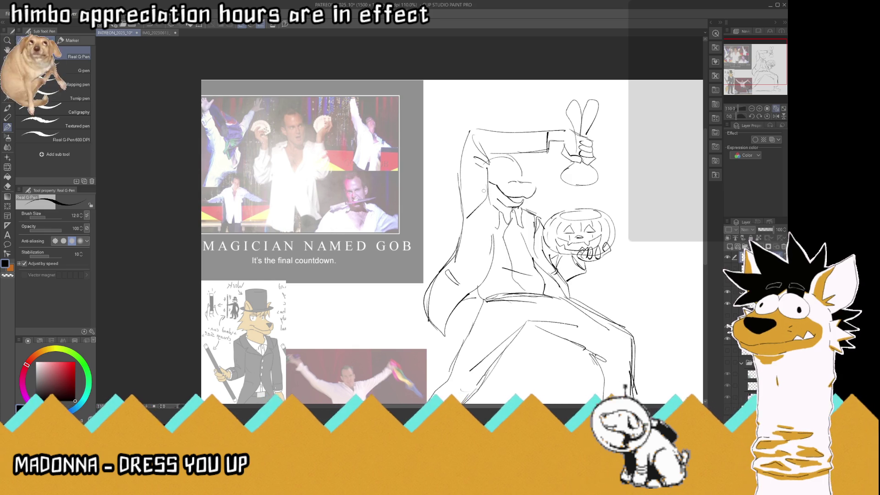
drag(519, 184, 535, 192)
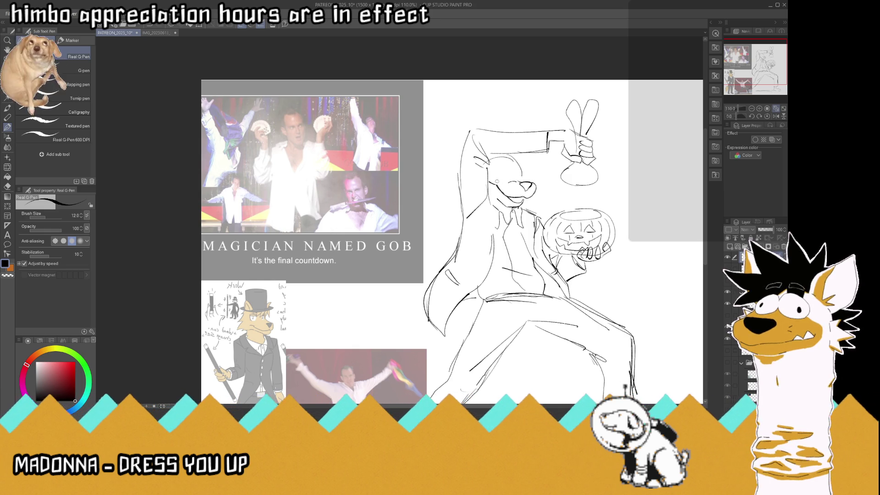
mouse_move(501, 178)
mouse_down()
mouse_move(495, 183)
mouse_move(519, 176)
mouse_up()
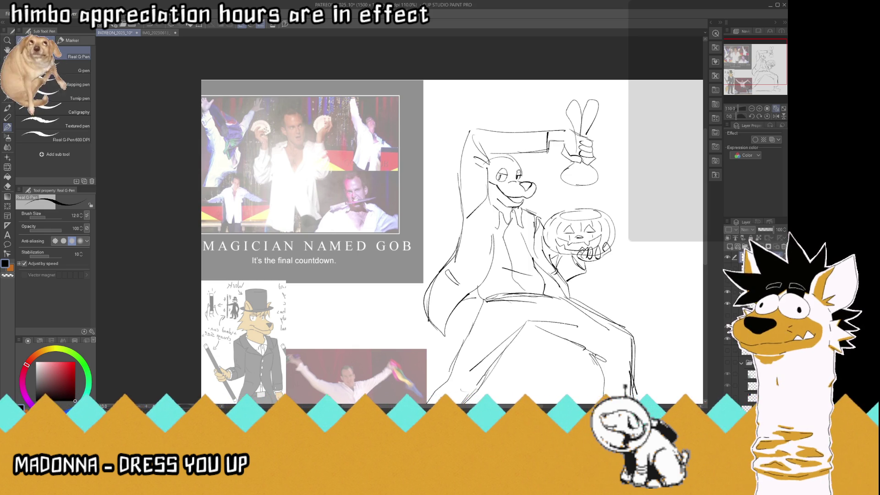
scroll(497, 170, down, 3)
scroll(497, 170, up, 5)
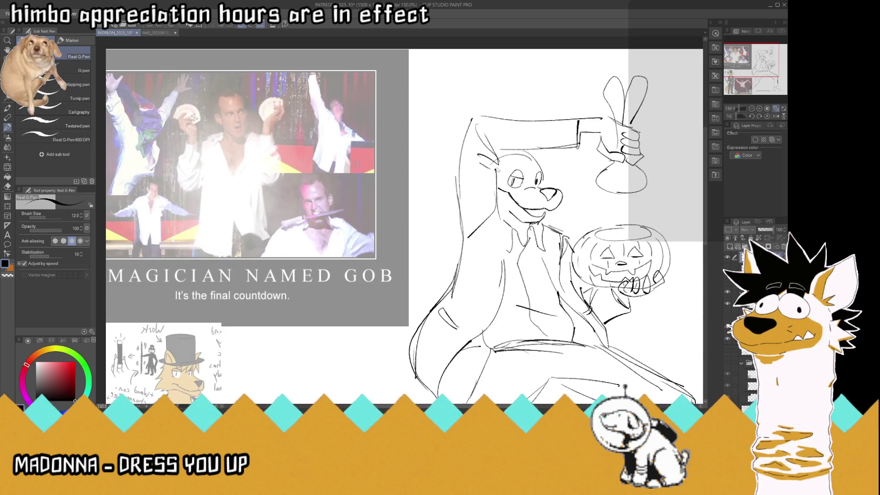
mouse_move(512, 176)
mouse_down()
mouse_move(517, 188)
mouse_move(541, 180)
mouse_move(518, 186)
mouse_up()
key(ctrl+z)
key(ctrl+z)
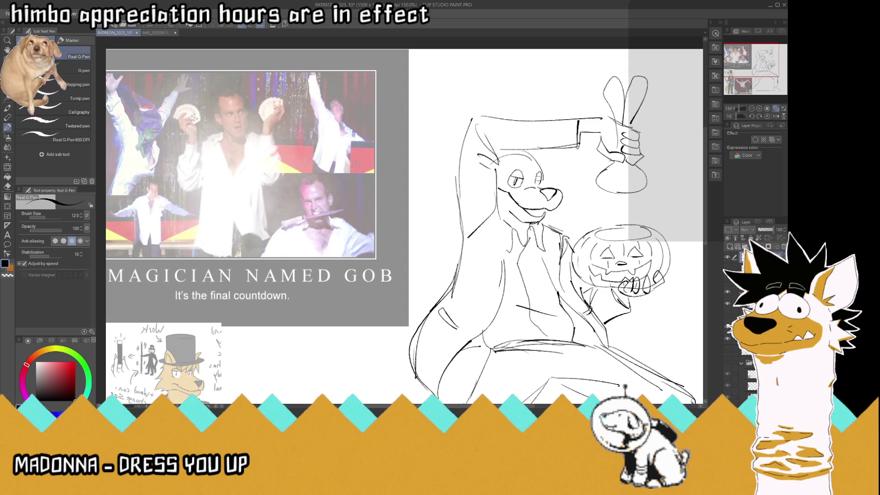
key(ctrl+z)
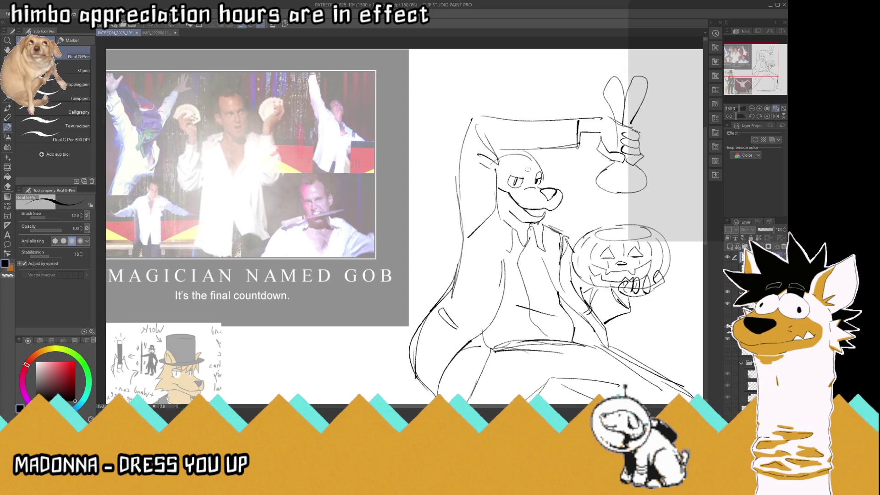
- Outline the eyes, add an eyebrow line, refine the right eye, and save
mouse_move(509, 173)
mouse_down()
mouse_move(506, 185)
mouse_move(533, 170)
mouse_up()
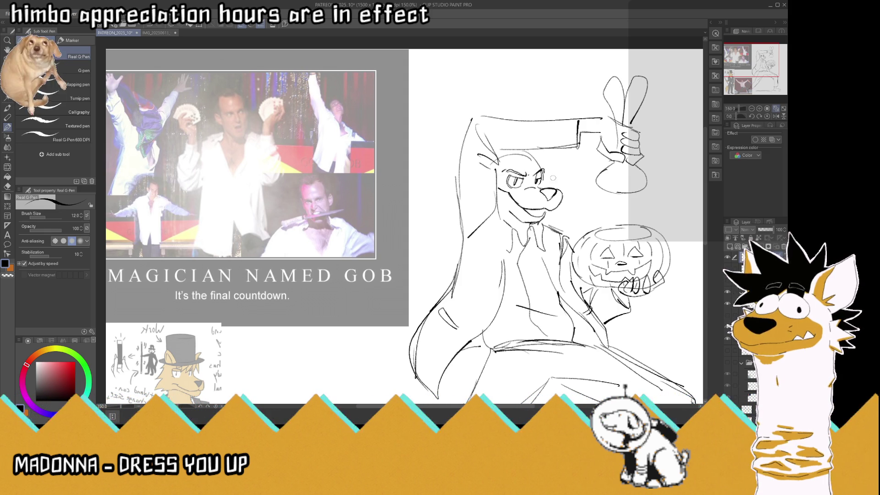
drag(544, 173, 547, 179)
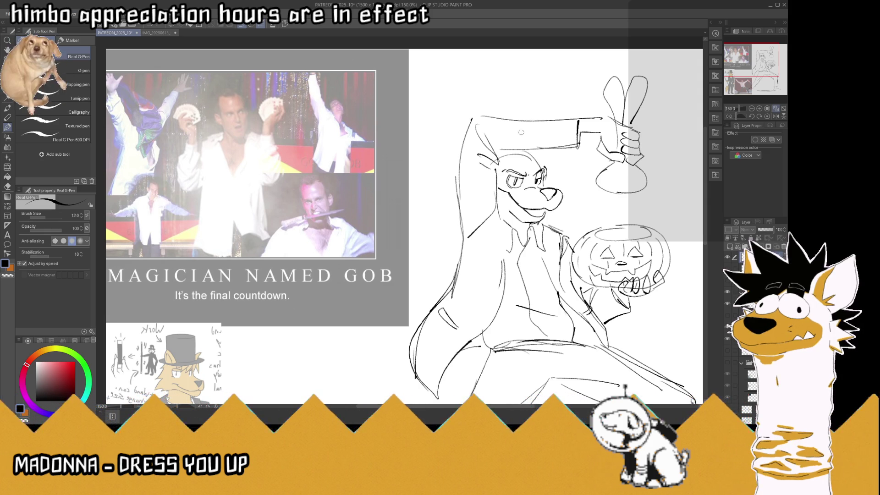
scroll(512, 137, down, 3)
scroll(513, 137, down, 2)
scroll(511, 140, up, 5)
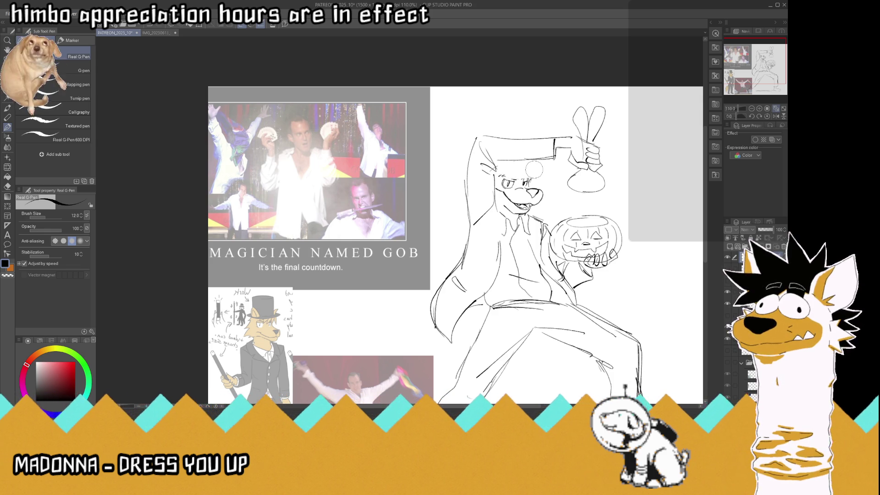
key(ctrl+s)
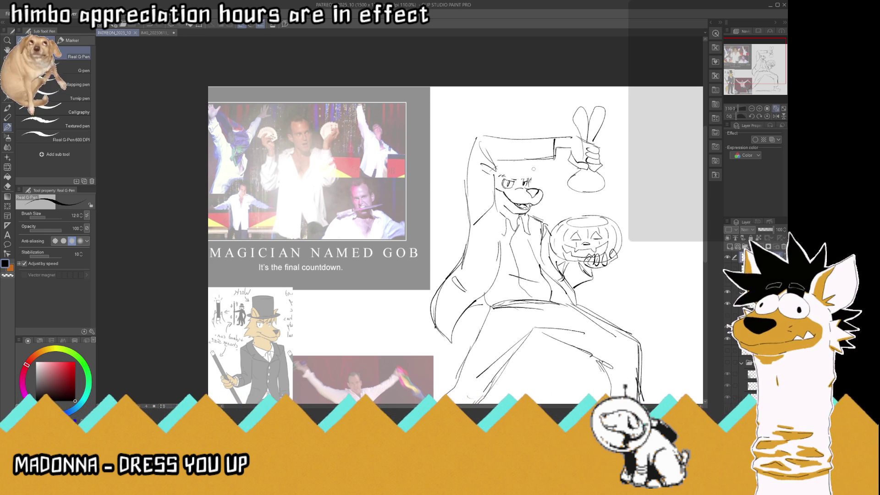
- Sketch brow lines, then erase and redraw the top hat's crown outline at 100% view
mouse_move(535, 171)
mouse_down()
mouse_move(539, 178)
mouse_move(502, 171)
mouse_move(543, 175)
mouse_move(497, 171)
mouse_move(529, 170)
mouse_move(522, 172)
mouse_move(531, 157)
mouse_move(504, 171)
mouse_move(538, 128)
mouse_move(499, 124)
mouse_move(505, 132)
mouse_move(506, 122)
mouse_move(530, 124)
mouse_move(538, 135)
mouse_move(501, 124)
mouse_up()
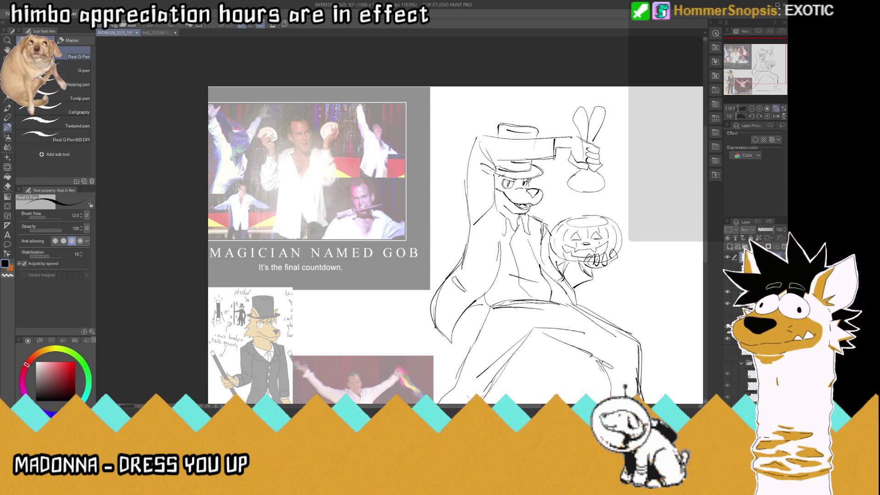
scroll(480, 107, down, 2)
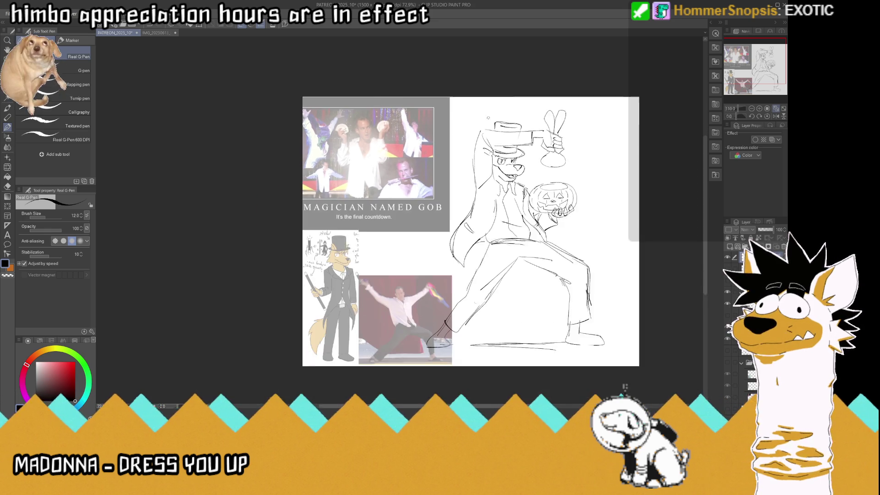
scroll(498, 128, up, 3)
scroll(498, 128, up, 4)
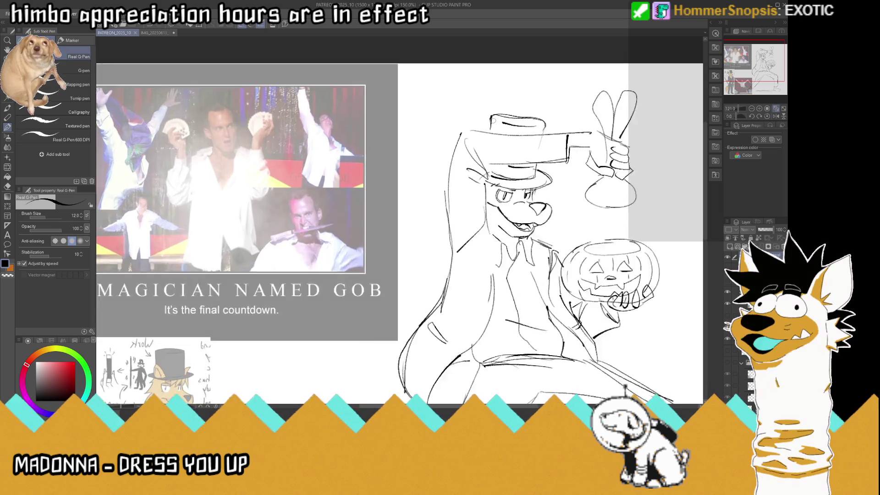
mouse_move(492, 119)
mouse_down()
mouse_move(536, 118)
mouse_move(563, 131)
mouse_move(564, 120)
mouse_move(562, 129)
mouse_up()
mouse_move(490, 115)
mouse_down()
mouse_move(530, 113)
mouse_move(561, 130)
mouse_move(506, 125)
mouse_move(558, 120)
mouse_move(563, 138)
mouse_move(563, 120)
mouse_up()
key(ctrl+alt+0)
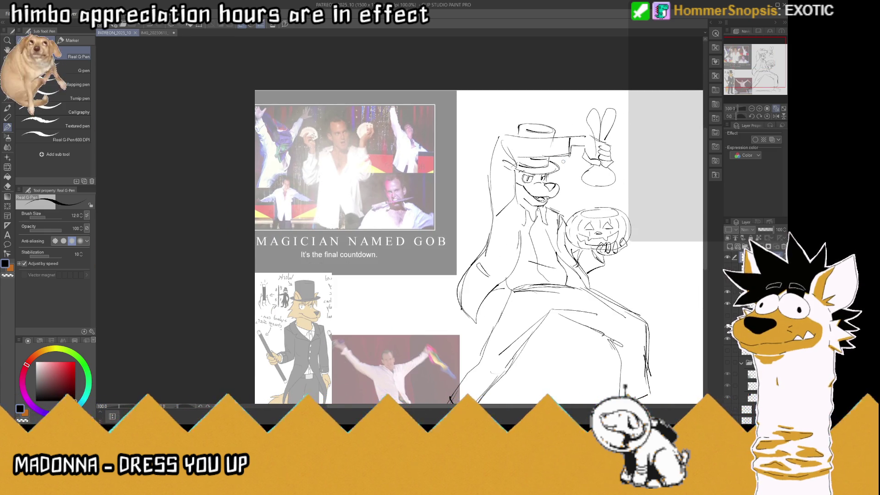
- Add brow lines beneath the hat brim and marks along the brim's ends
scroll(563, 161, up, 3)
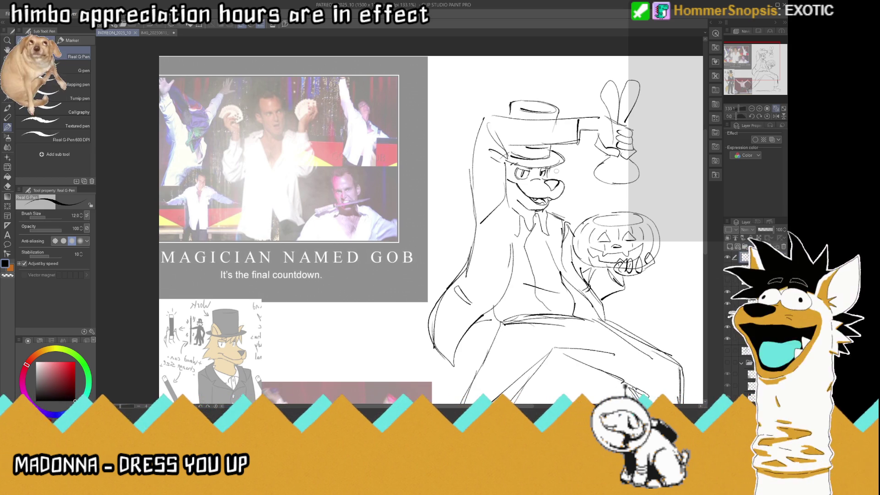
mouse_move(533, 164)
mouse_down()
mouse_move(514, 163)
mouse_move(549, 148)
mouse_up()
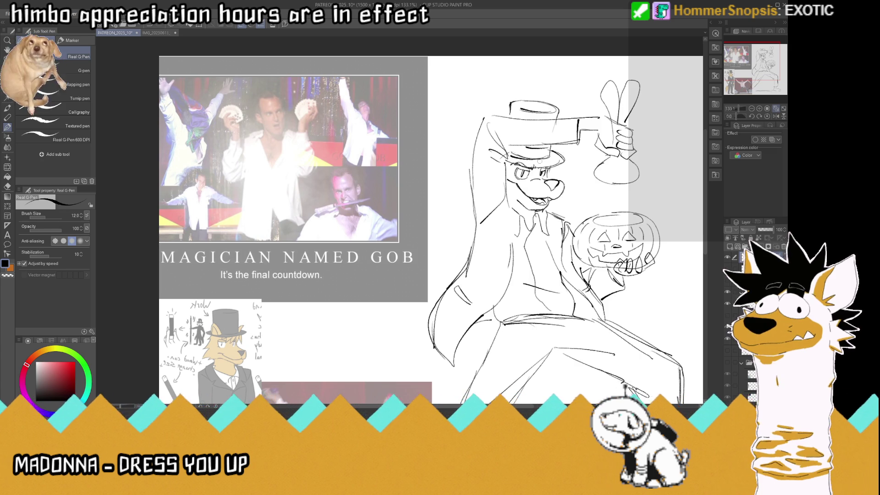
scroll(486, 154, down, 2)
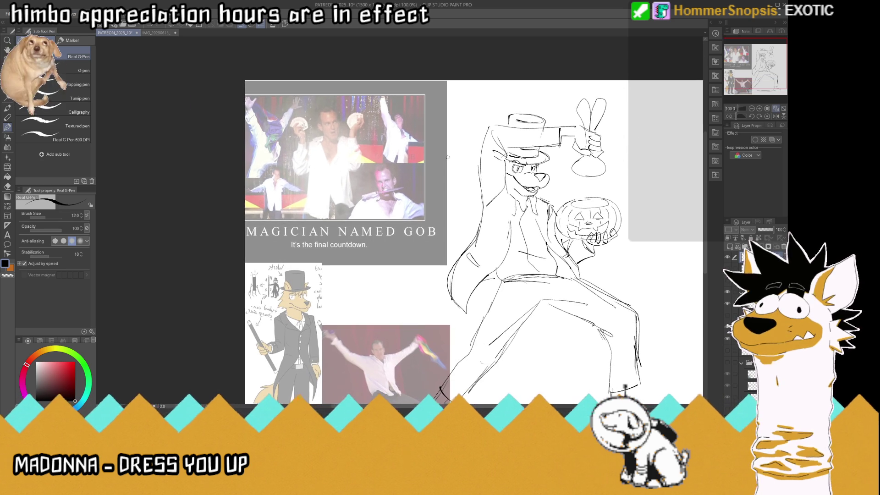
drag(540, 153, 546, 147)
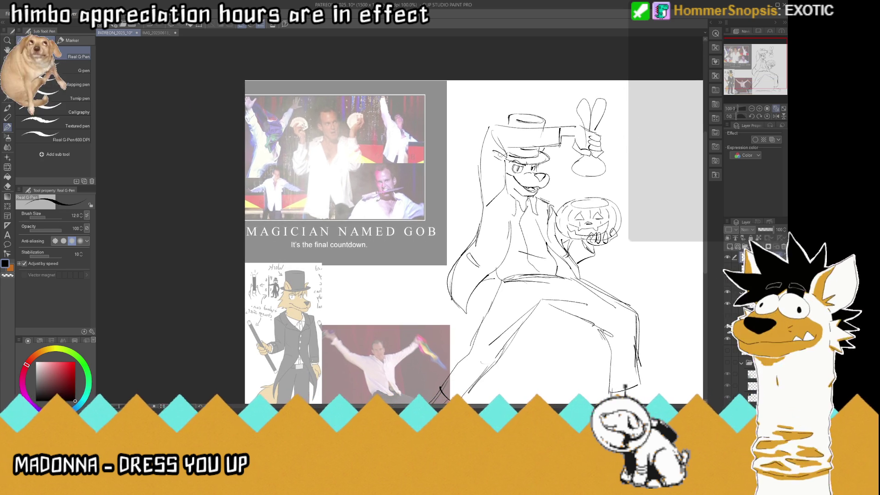
drag(516, 151, 504, 155)
scroll(488, 112, up, 2)
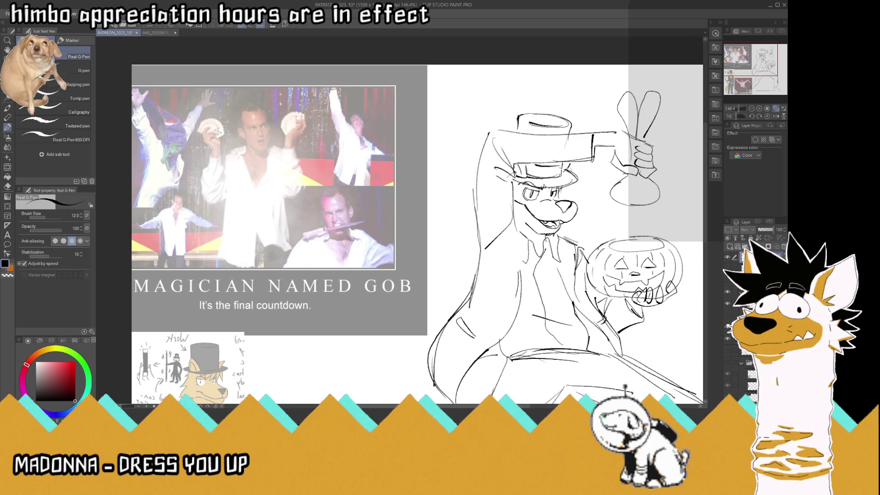
scroll(571, 202, down, 3)
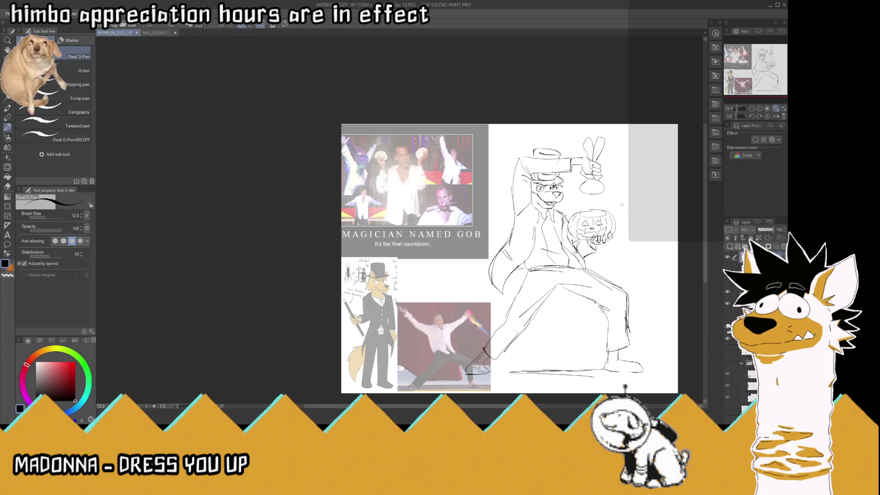
- Save, dot a mark near the foot, and draw a coat line running down-left
scroll(622, 205, down, 2)
scroll(622, 205, up, 1)
scroll(581, 228, up, 1)
key(ctrl+s)
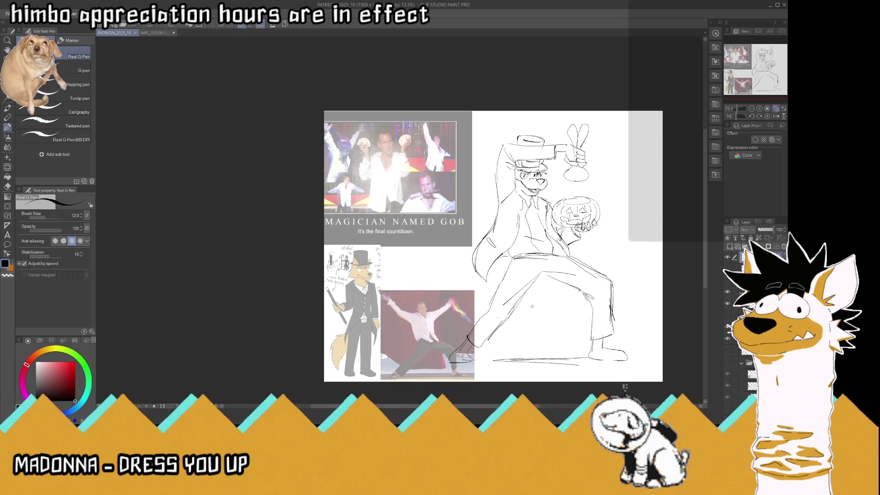
scroll(533, 314, up, 1)
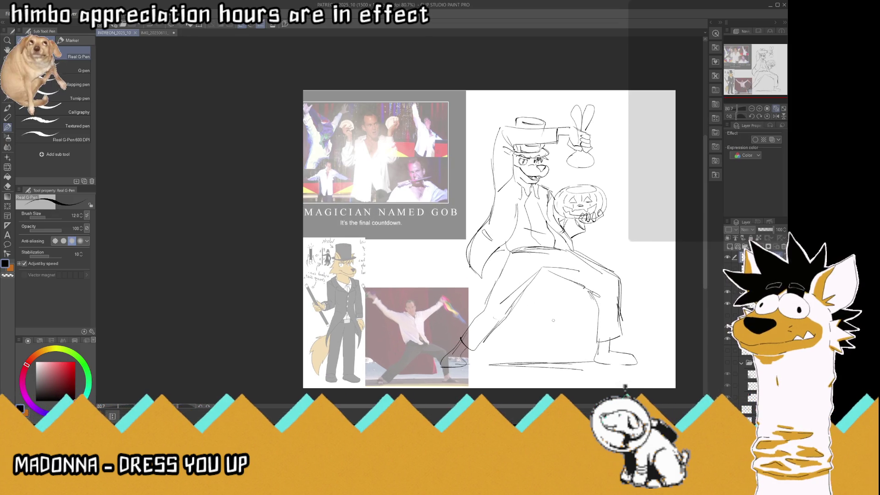
scroll(554, 317, up, 1)
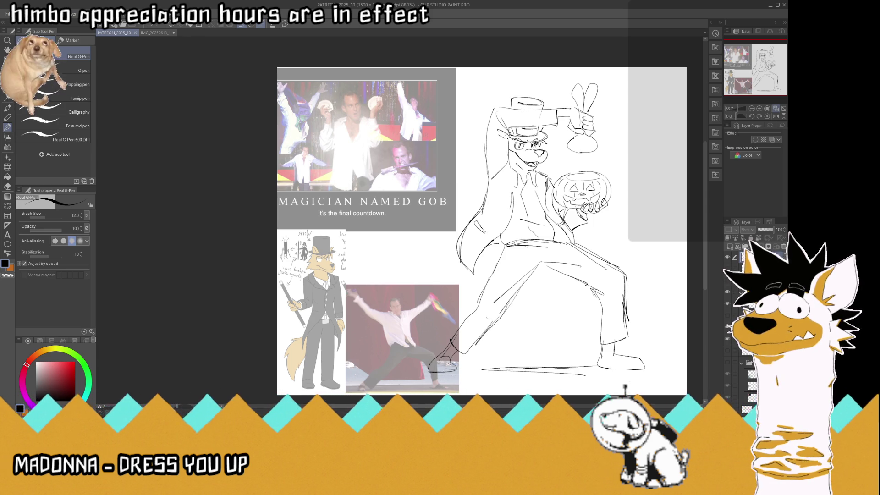
click(441, 357)
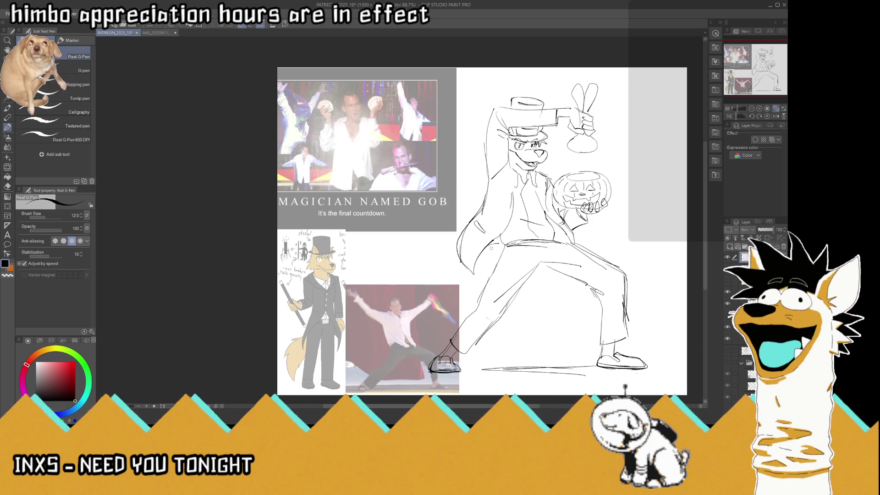
mouse_move(497, 241)
mouse_down()
mouse_move(438, 303)
mouse_move(446, 323)
mouse_move(471, 313)
mouse_up()
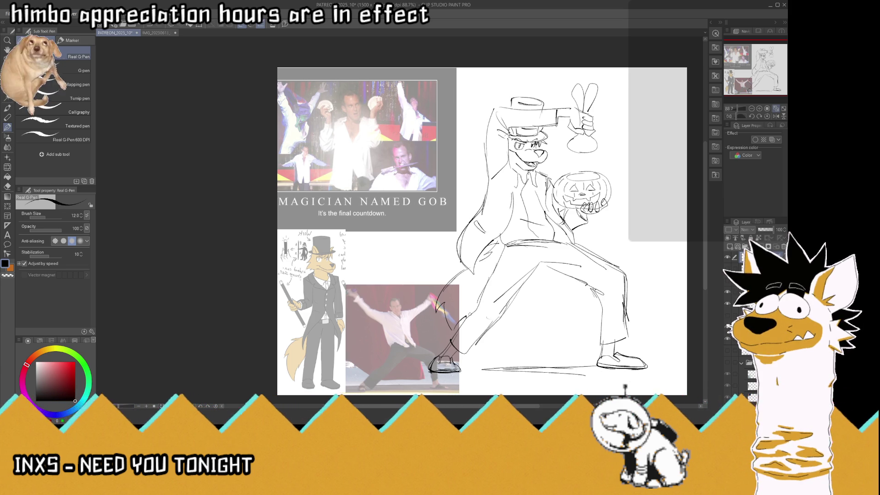
- Sketch short fold lines on the shirt front, undoing one stray stroke
drag(533, 217, 523, 188)
drag(529, 190, 523, 177)
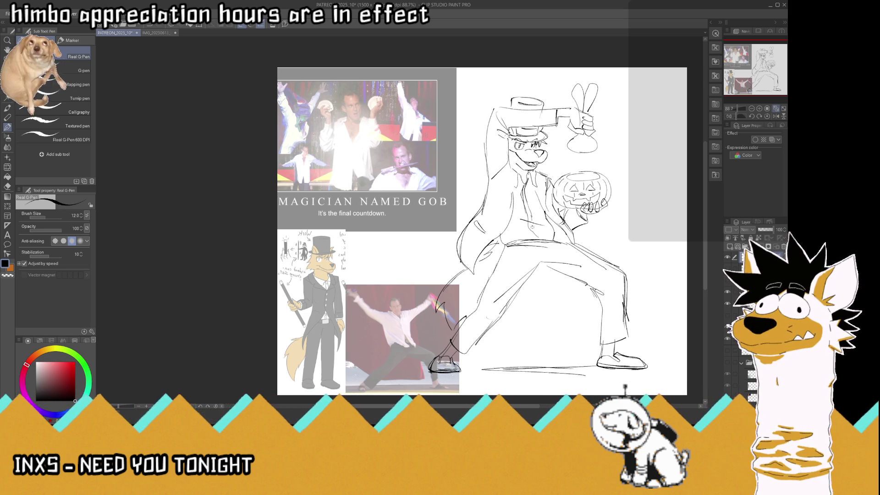
drag(528, 224, 541, 239)
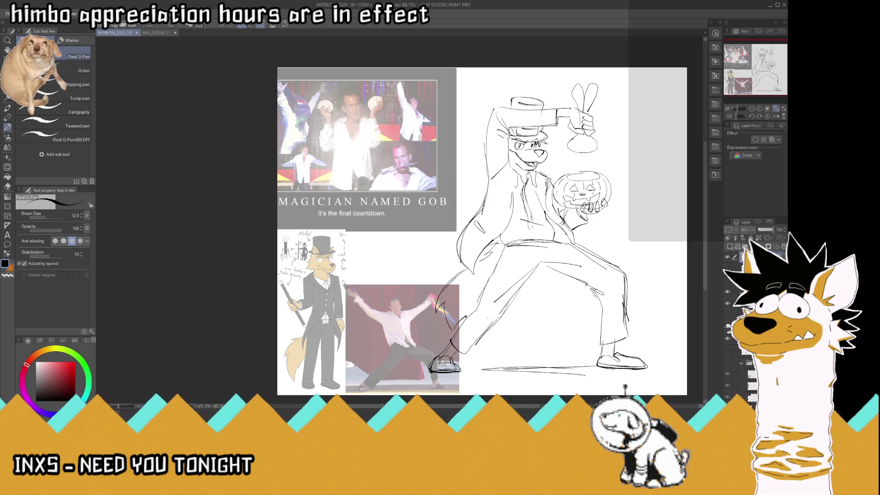
drag(531, 228, 534, 240)
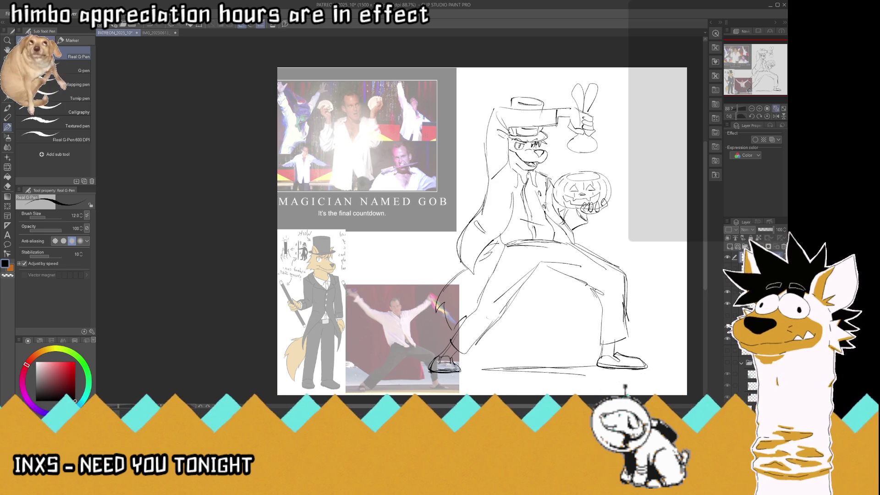
key(ctrl+z)
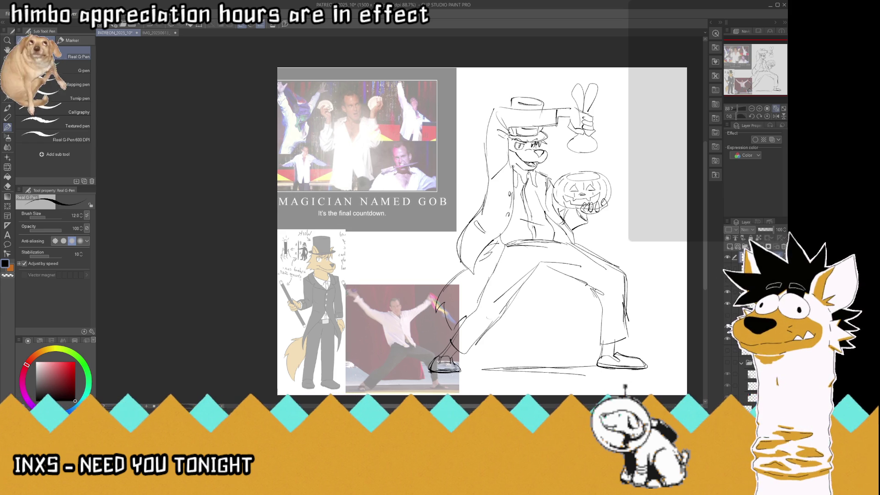
- Add a collar line, a coat button with curve, and small shirt marks
drag(511, 167, 506, 182)
drag(496, 228, 477, 251)
mouse_move(537, 190)
mouse_down()
mouse_move(543, 209)
mouse_move(526, 218)
mouse_up()
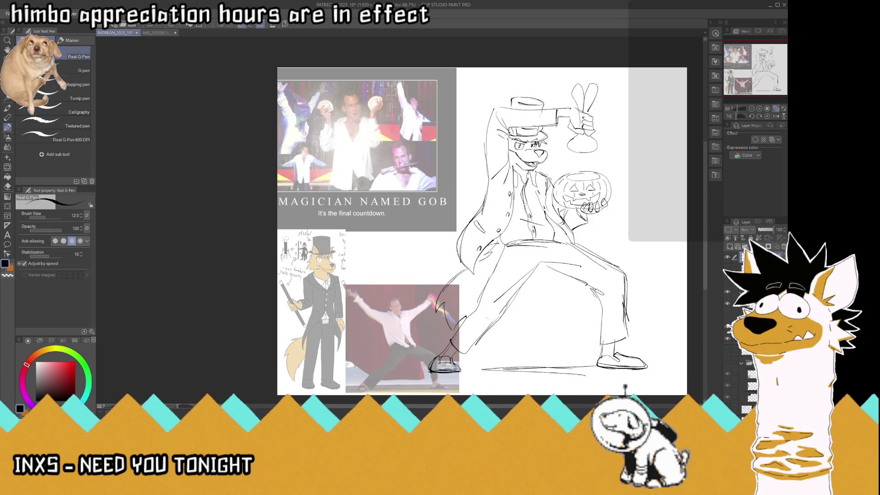
scroll(481, 231, down, 3)
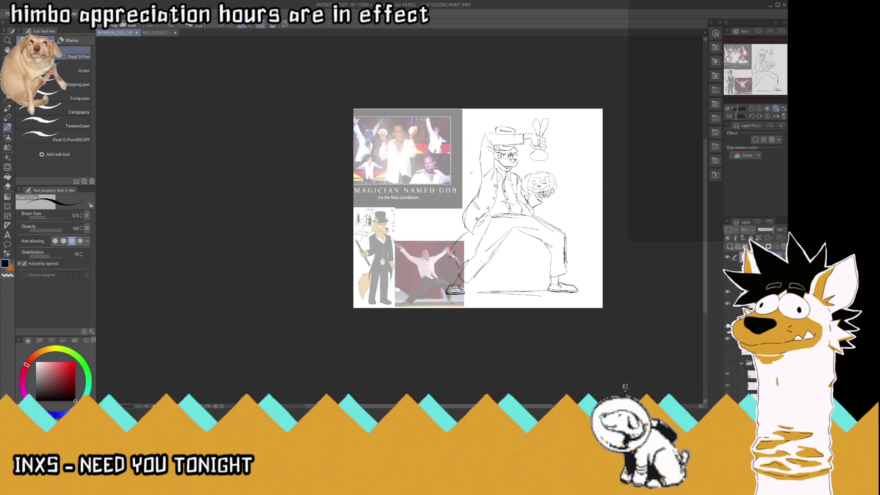
- Save and add a stroke inside the bag held by the ears
scroll(460, 236, up, 2)
key(ctrl+s)
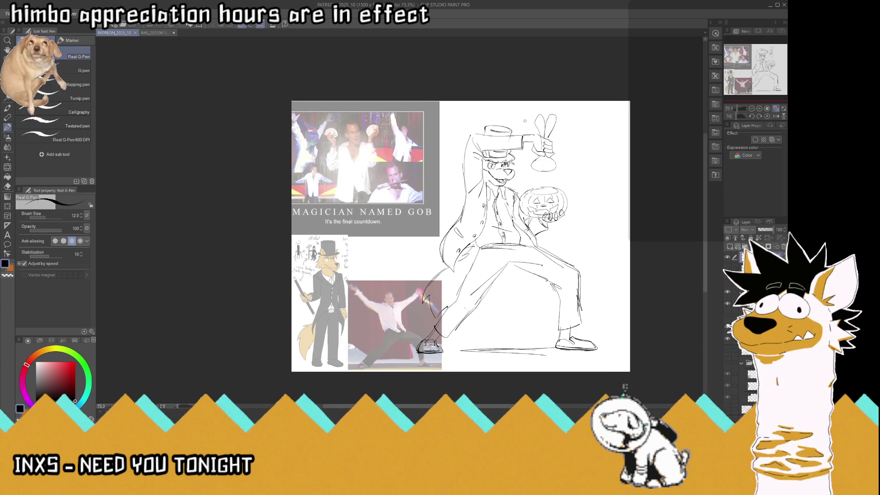
scroll(525, 121, up, 2)
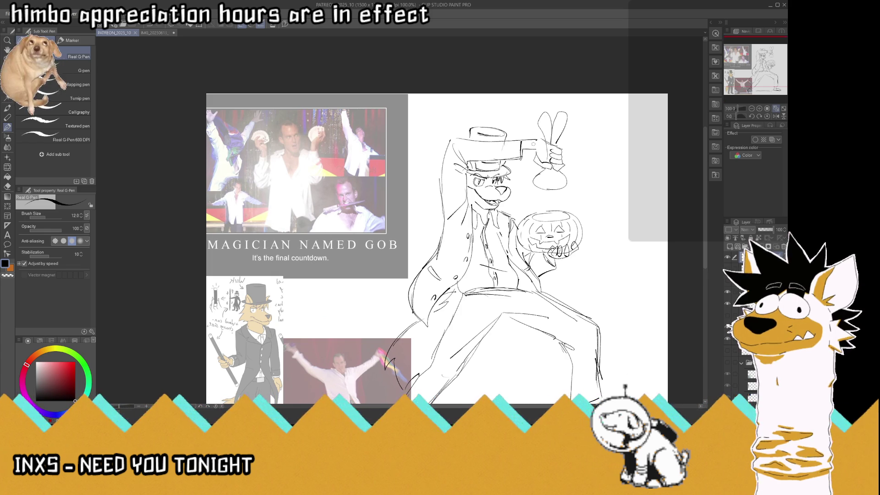
scroll(532, 144, down, 2)
scroll(534, 141, up, 1)
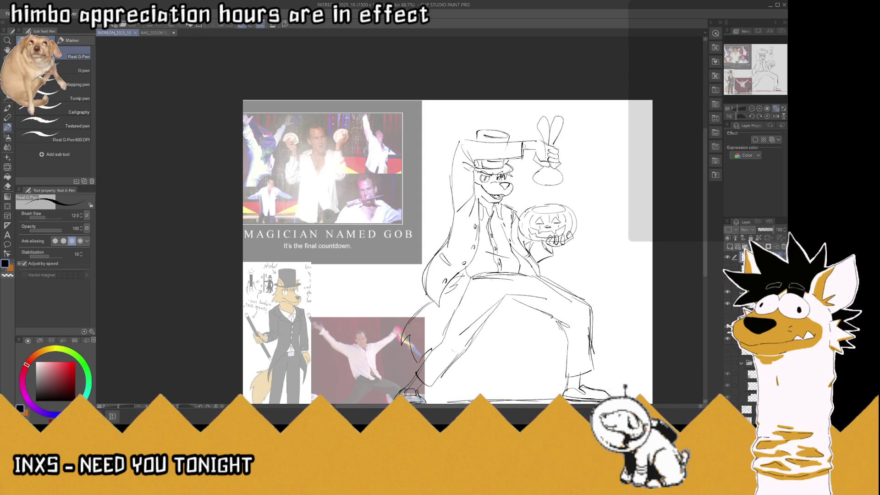
scroll(550, 152, up, 3)
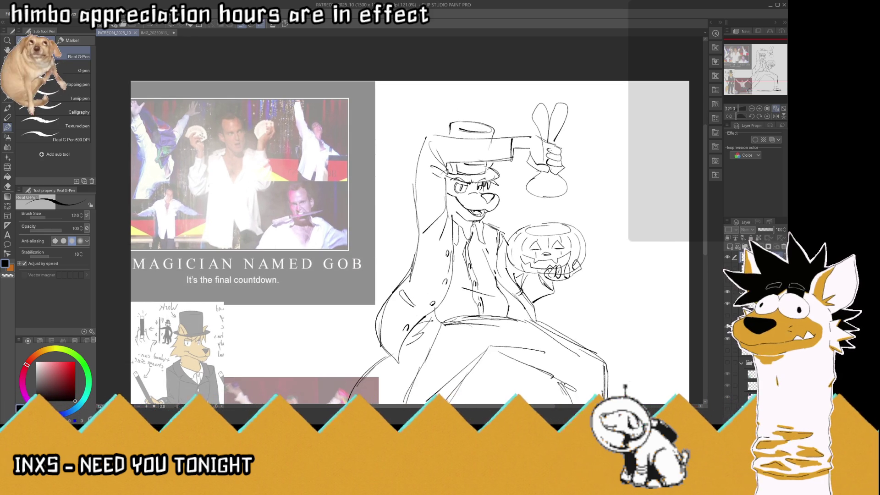
mouse_move(539, 179)
mouse_down()
mouse_move(549, 184)
mouse_move(554, 172)
mouse_move(545, 191)
mouse_move(554, 193)
mouse_up()
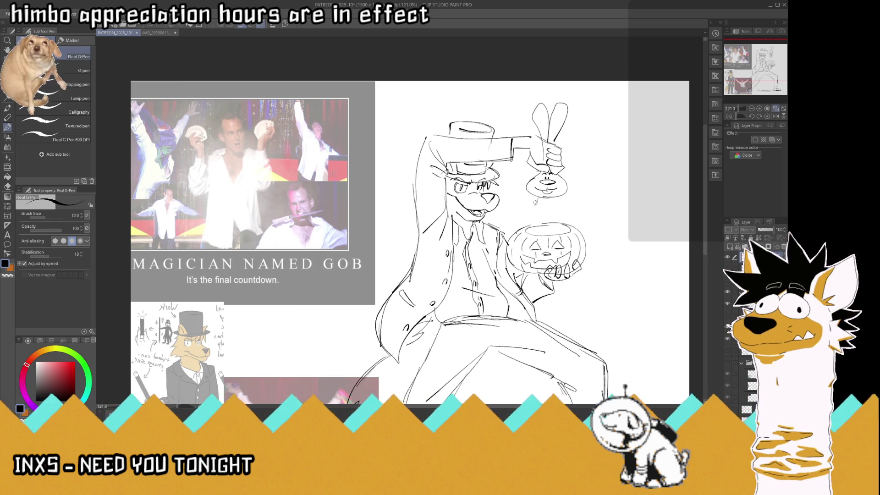
- Draw the bunny's body reaching down into the pumpkin and two little arms
drag(533, 197, 543, 225)
drag(562, 197, 554, 225)
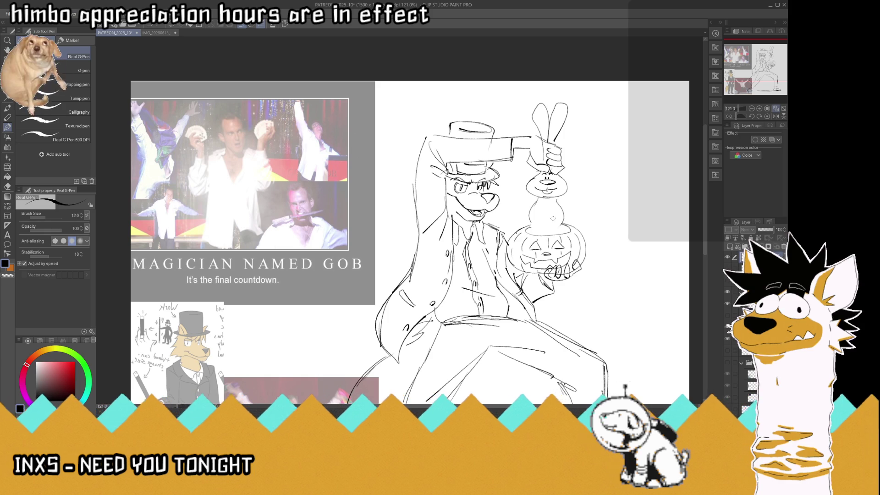
mouse_move(540, 203)
mouse_down()
mouse_move(539, 229)
mouse_move(554, 230)
mouse_up()
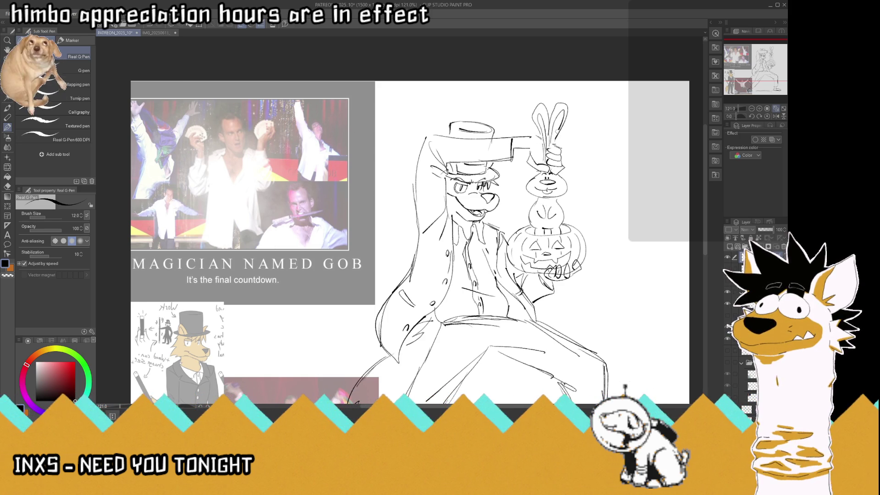
scroll(524, 128, down, 3)
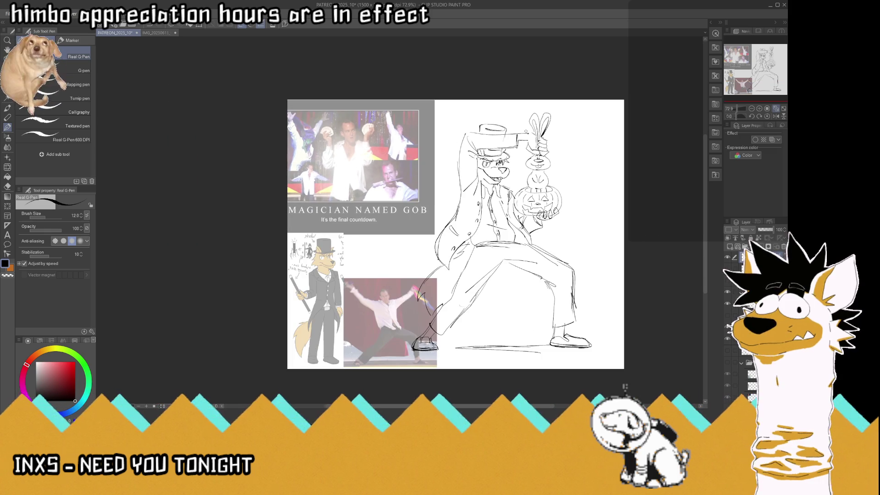
- Hide the reference images layer, fit the canvas to the window, and save
key(ctrl+s)
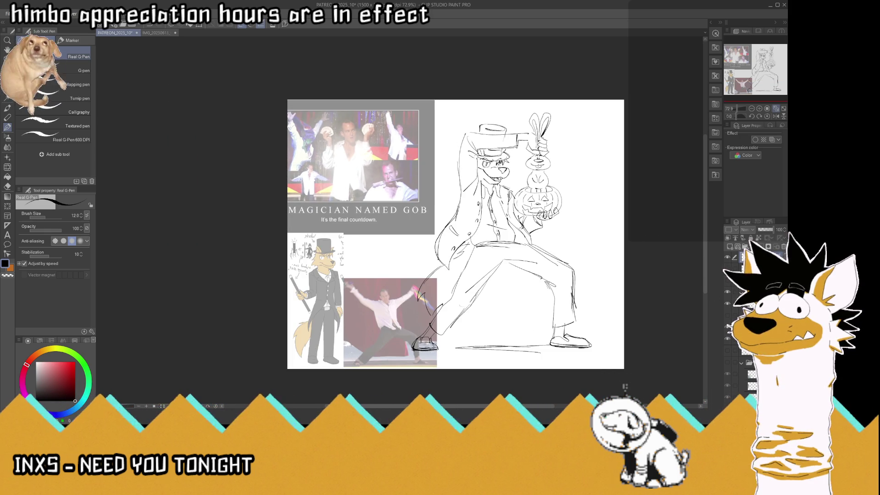
click(760, 292)
click(727, 302)
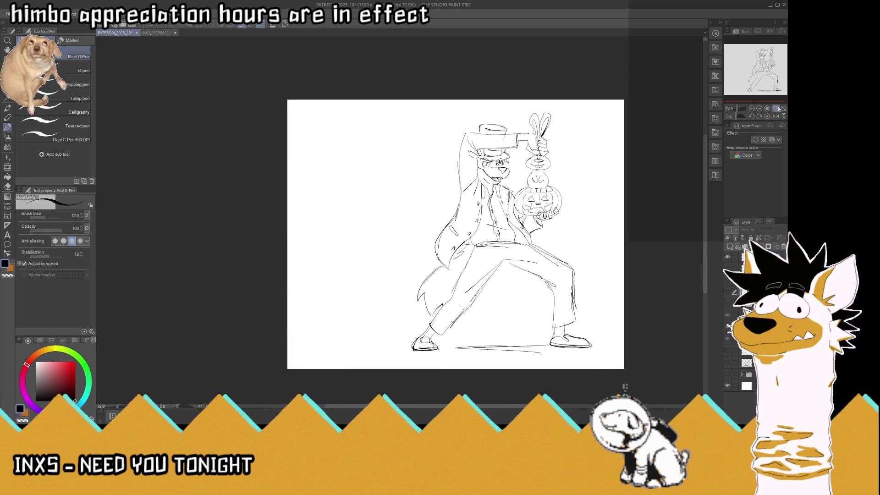
click(775, 108)
key(ctrl+s)
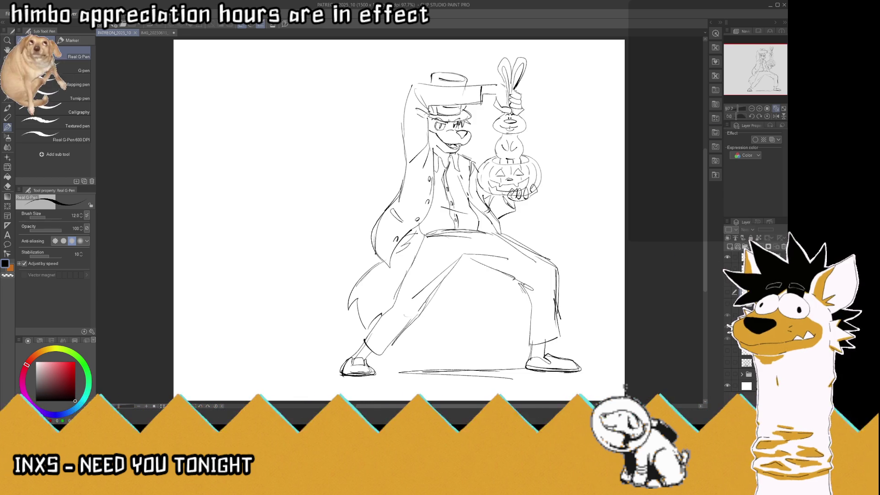
- Stretch the sketch layer wider to the left, shift it slightly left, and save
key(ctrl+shift+n)
key(ctrl+t)
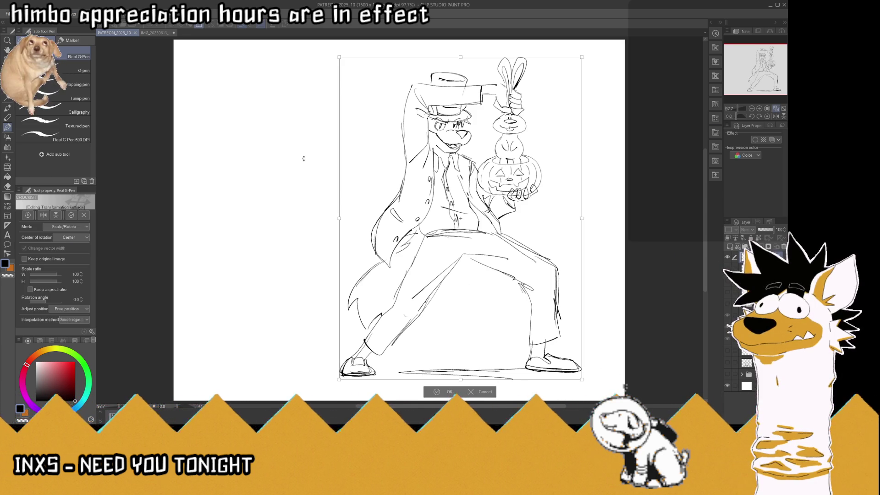
mouse_move(340, 218)
mouse_down()
mouse_move(309, 210)
mouse_move(317, 217)
mouse_move(296, 219)
mouse_up()
key(Return)
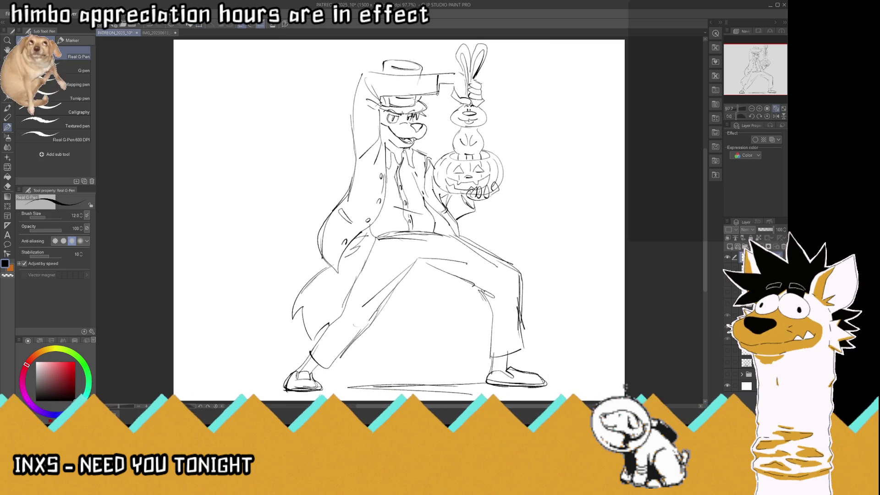
key(k)
drag(418, 200, 407, 199)
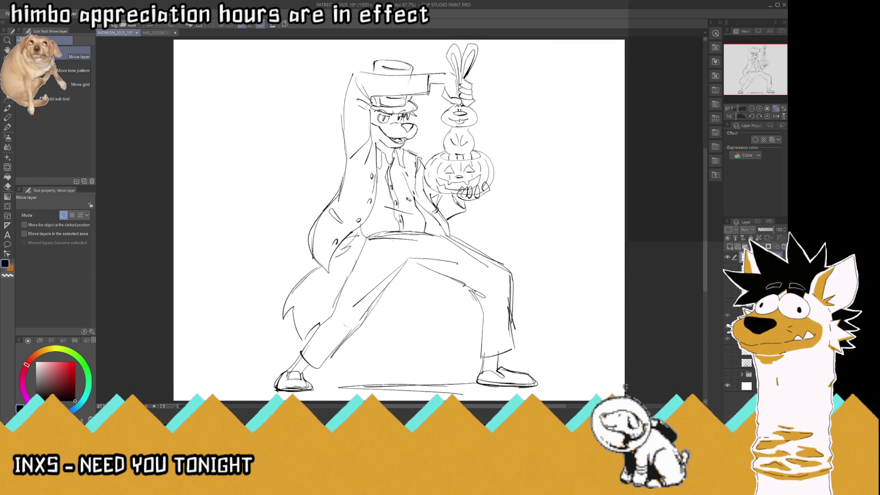
key(ctrl+s)
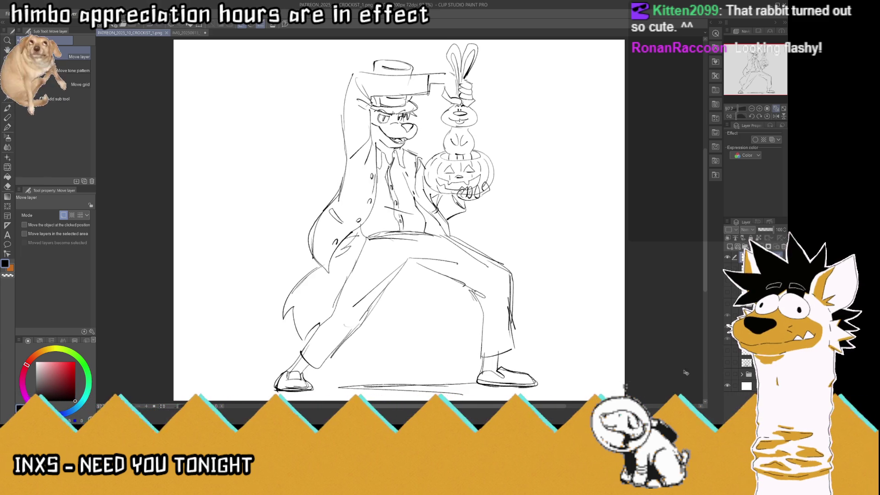
click(727, 385)
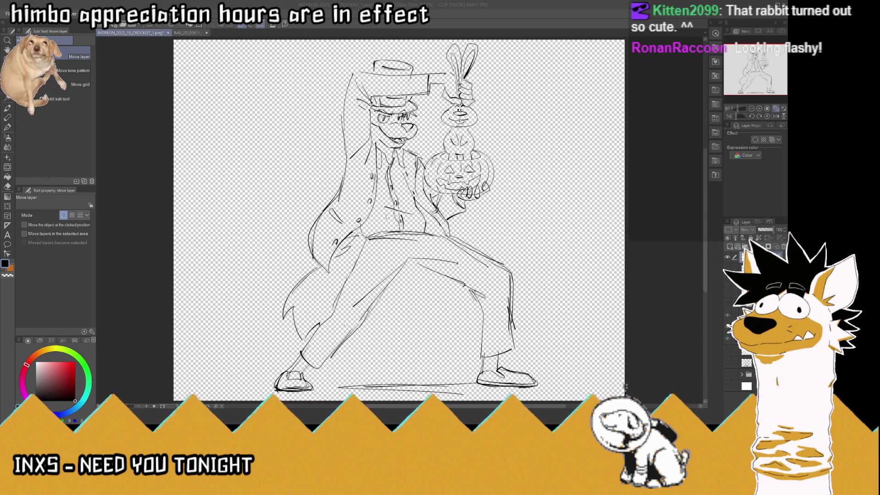
click(727, 385)
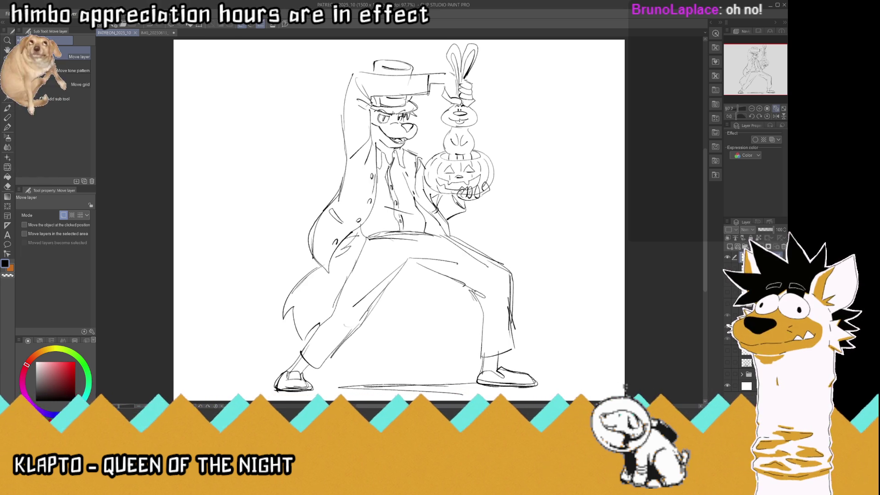
click(729, 259)
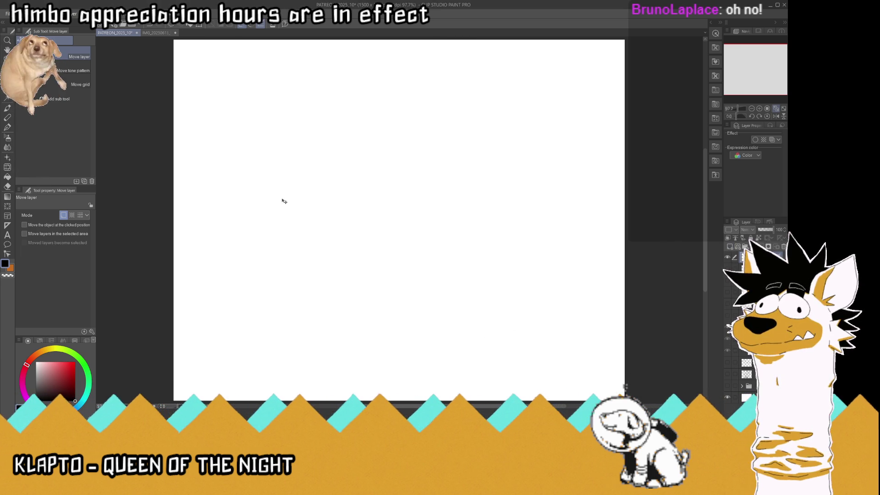
- Save and paste the bat character reference onto the canvas
key(ctrl+s)
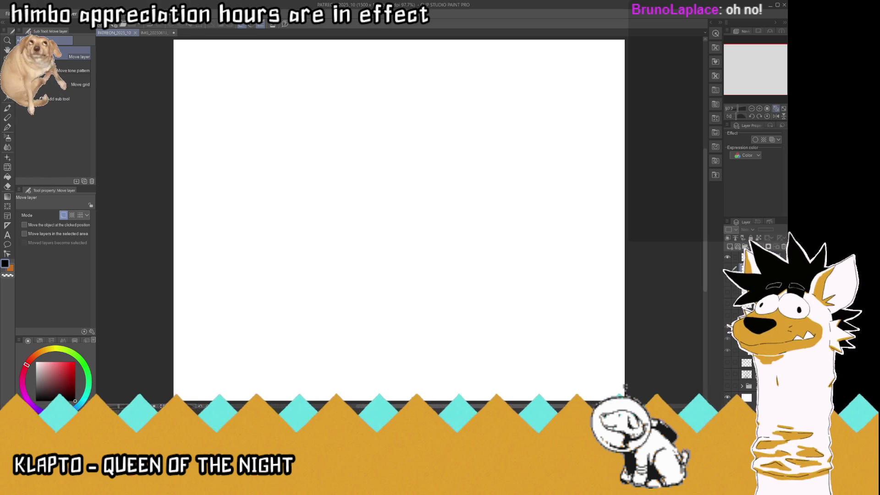
key(ctrl+v)
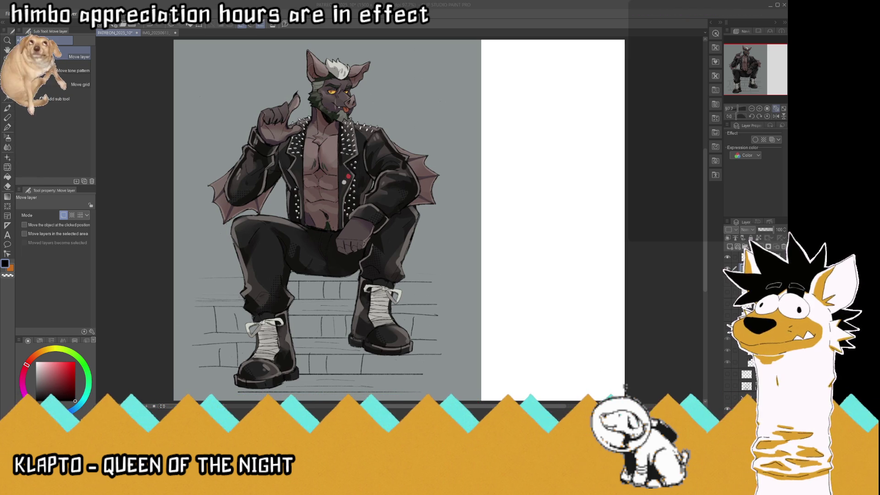
- Paste the Dracula reference photo and delete its empty left, top and right strips
click(592, 208)
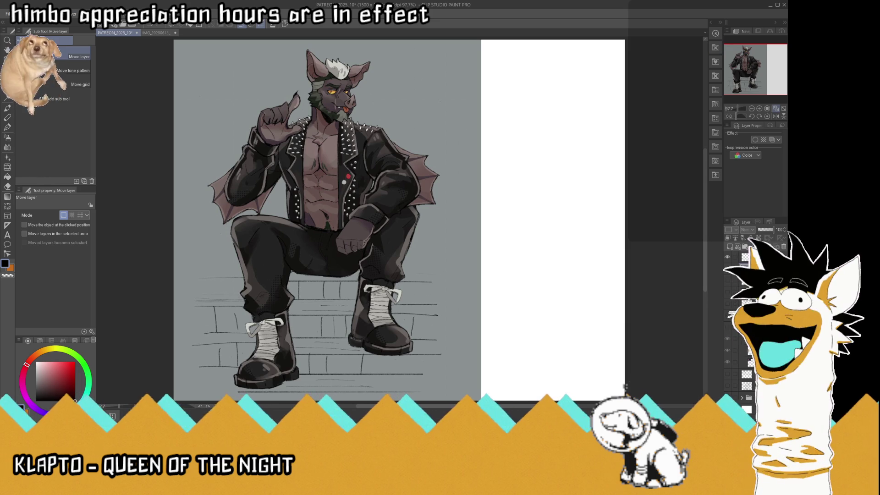
key(ctrl+v)
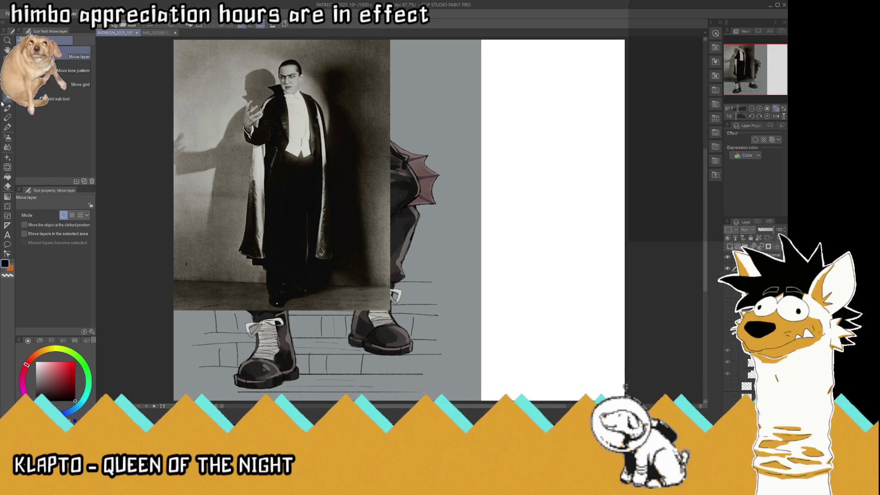
key(m)
scroll(310, 146, down, 3)
drag(170, 53, 271, 284)
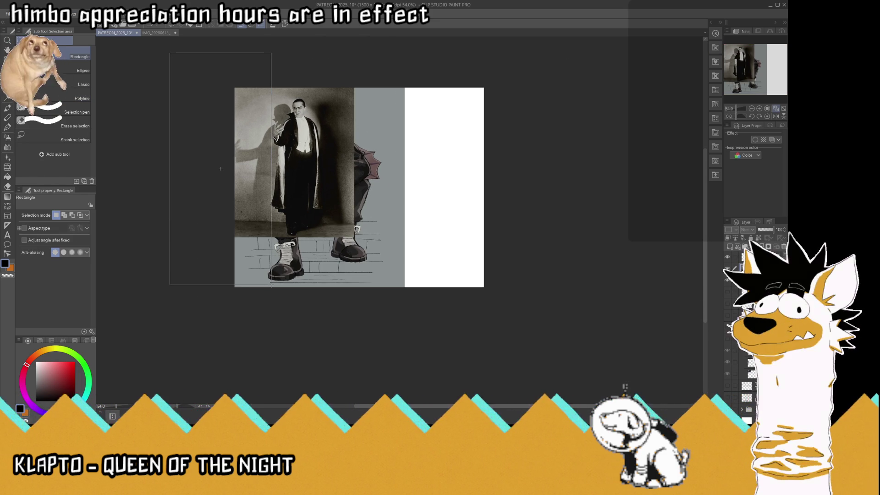
key(Delete)
mouse_move(212, 63)
mouse_down()
mouse_move(406, 87)
mouse_move(418, 97)
mouse_up()
key(Delete)
mouse_move(436, 64)
mouse_down()
mouse_move(354, 186)
mouse_move(322, 298)
mouse_up()
key(Delete)
key(ctrl+d)
- Trim two grey strips from the sides of the bat reference image
click(774, 108)
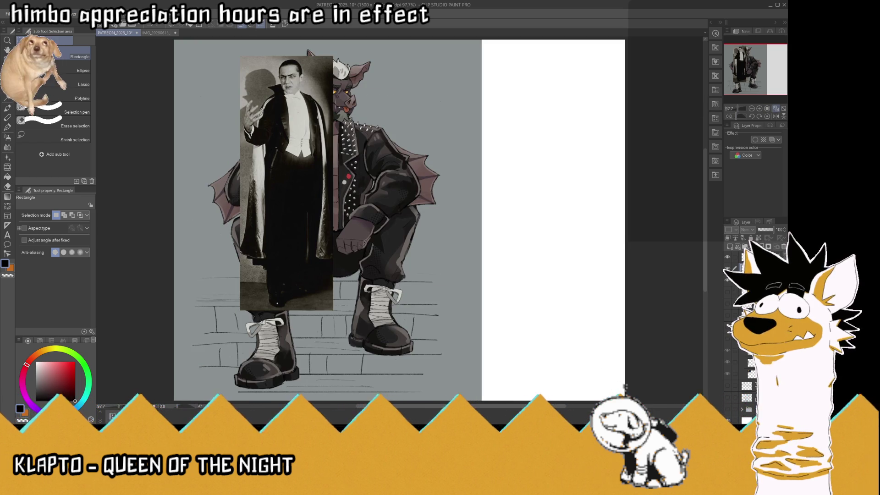
key(ctrl+minus)
mouse_move(544, 42)
mouse_down()
mouse_move(467, 225)
mouse_move(430, 351)
mouse_up()
key(Delete)
mouse_move(252, 71)
mouse_down()
mouse_move(312, 361)
mouse_move(283, 362)
mouse_up()
key(Delete)
key(ctrl+d)
- Shrink the layer to 80% and erase the grey strips along the bottom and top
key(ctrl+t)
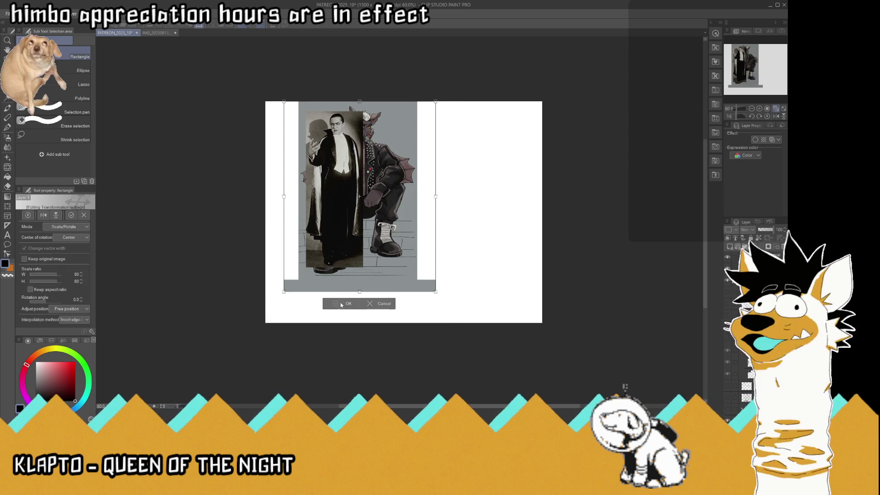
click(341, 303)
mouse_move(181, 346)
mouse_down()
mouse_move(495, 267)
mouse_move(498, 275)
mouse_up()
key(Delete)
key(ctrl+d)
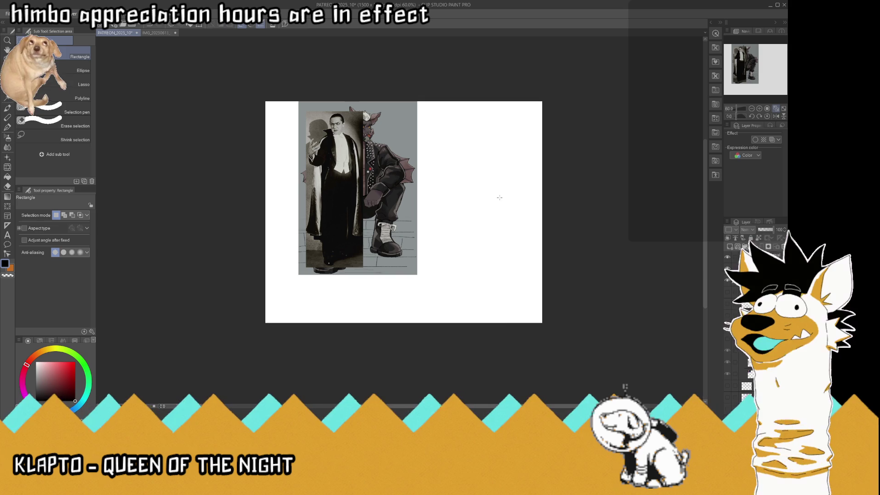
mouse_move(238, 80)
mouse_down()
mouse_move(511, 95)
mouse_move(522, 107)
mouse_up()
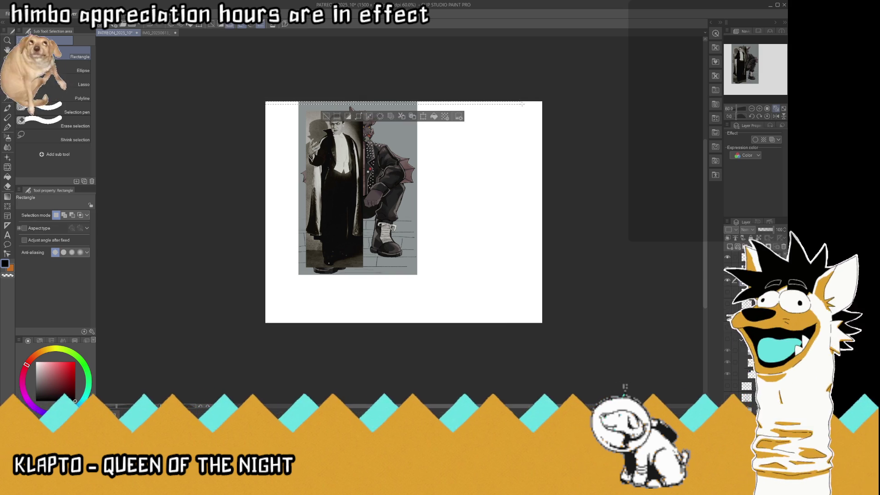
key(Delete)
key(ctrl+d)
- Shrink the bat image to 73% lower-left and fit the Dracula photo into the top-left corner
click(7, 69)
mouse_move(383, 148)
mouse_down()
mouse_move(379, 167)
mouse_move(350, 195)
mouse_up()
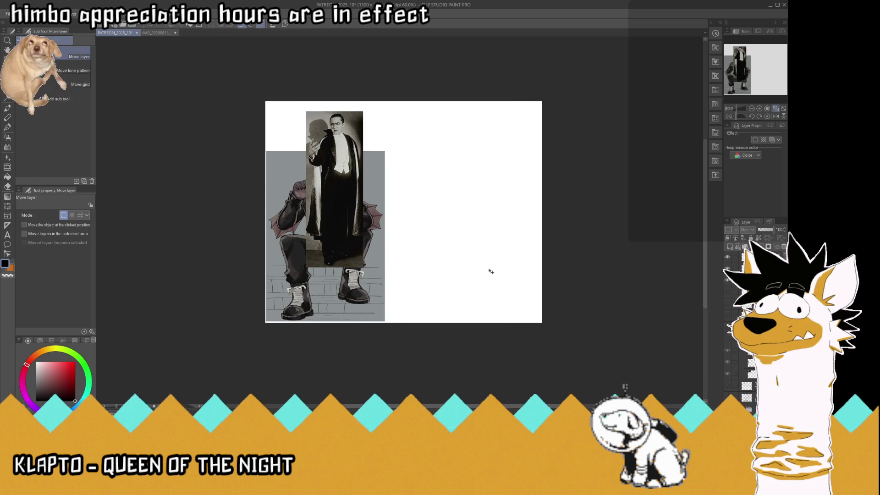
key(ctrl+t)
drag(389, 154, 356, 200)
click(295, 333)
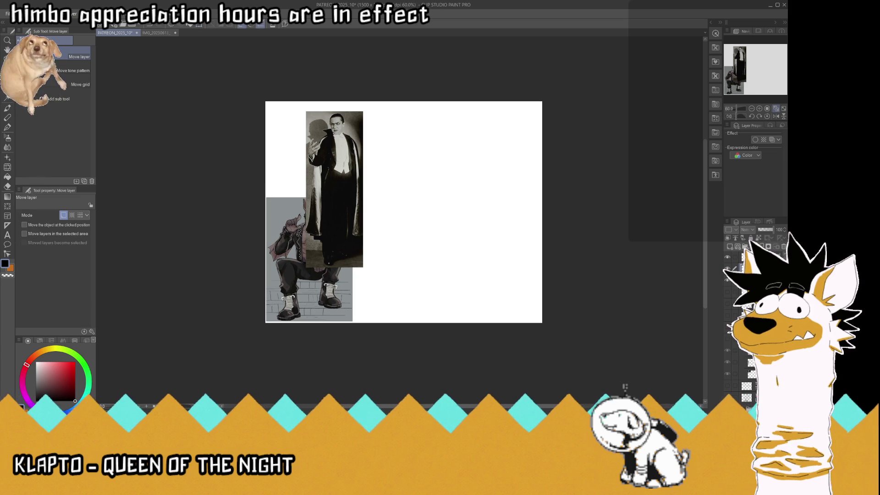
key(ctrl+t)
mouse_move(364, 109)
mouse_down()
mouse_move(347, 157)
mouse_move(285, 128)
mouse_up()
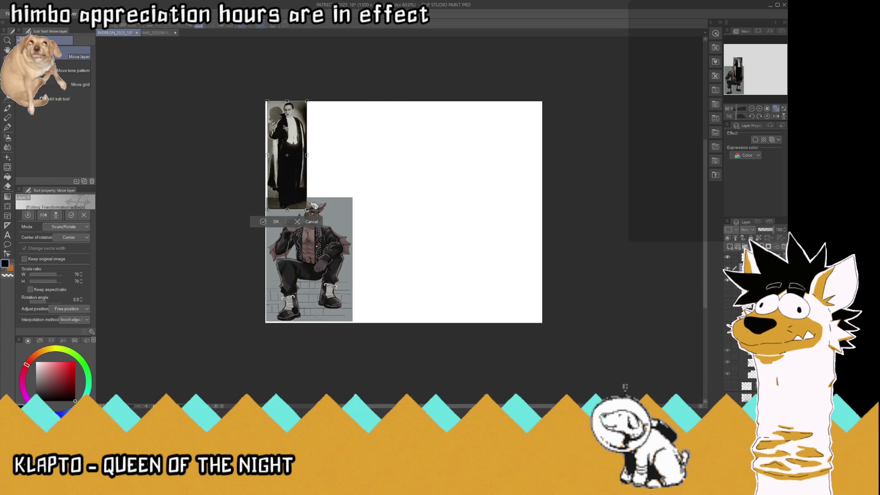
click(275, 222)
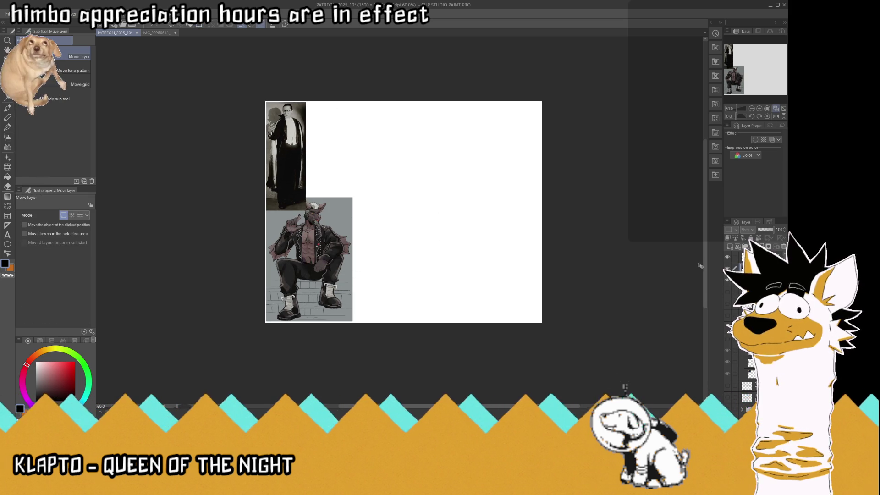
drag(333, 266, 338, 266)
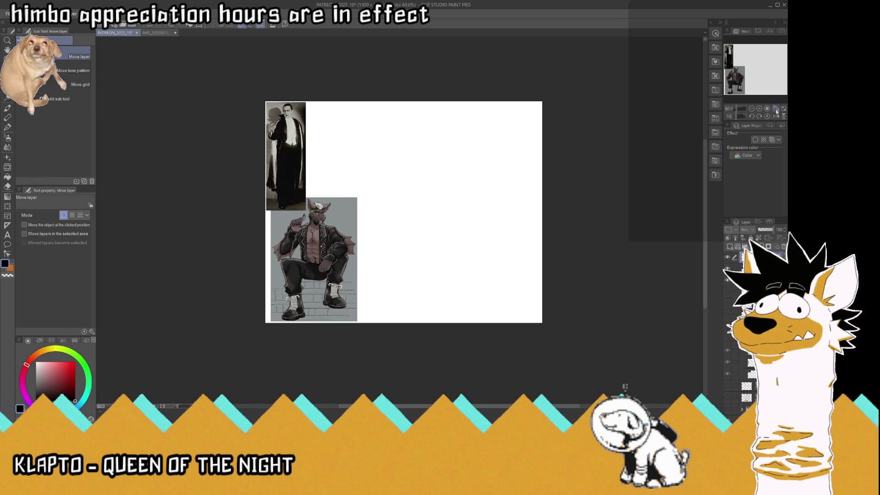
scroll(363, 130, up, 3)
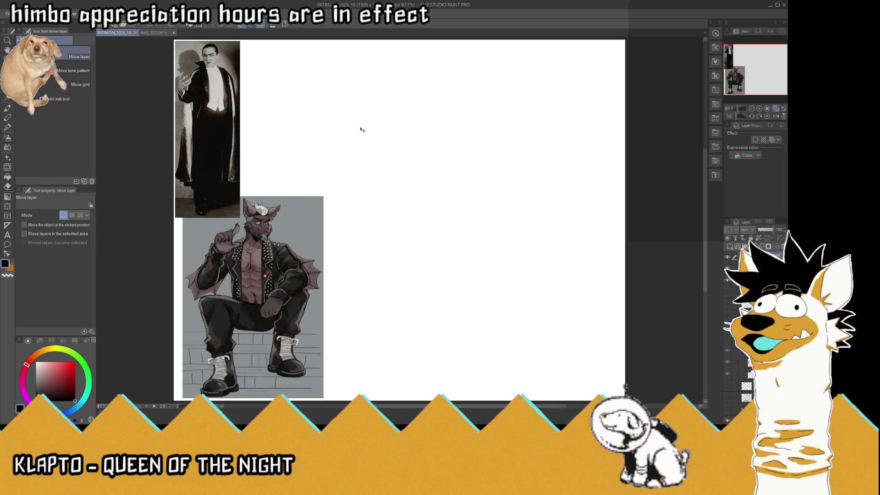
- Add a new sketch layer, fade the reference folder to 56% opacity, and save
key(ctrl+g)
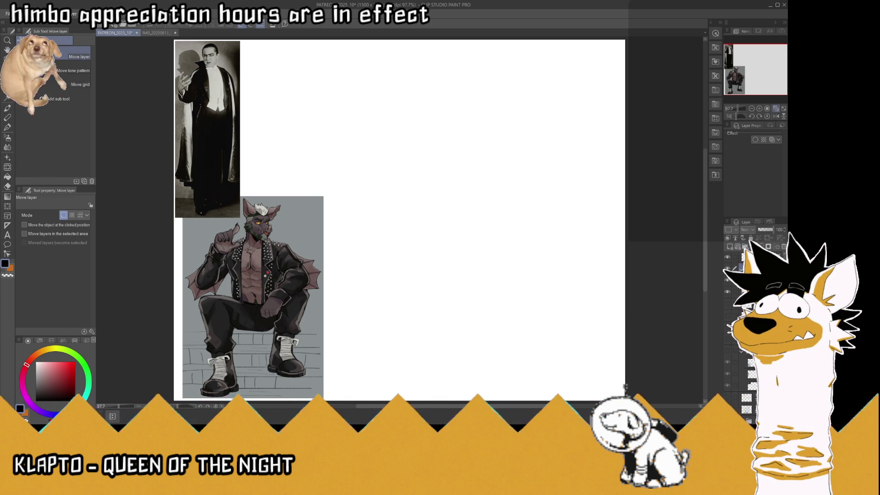
click(738, 267)
click(742, 268)
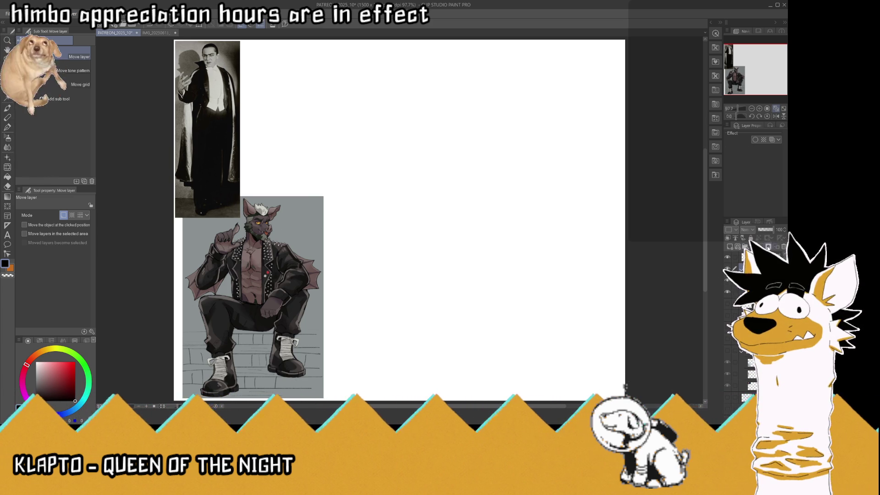
drag(774, 229, 766, 229)
click(745, 257)
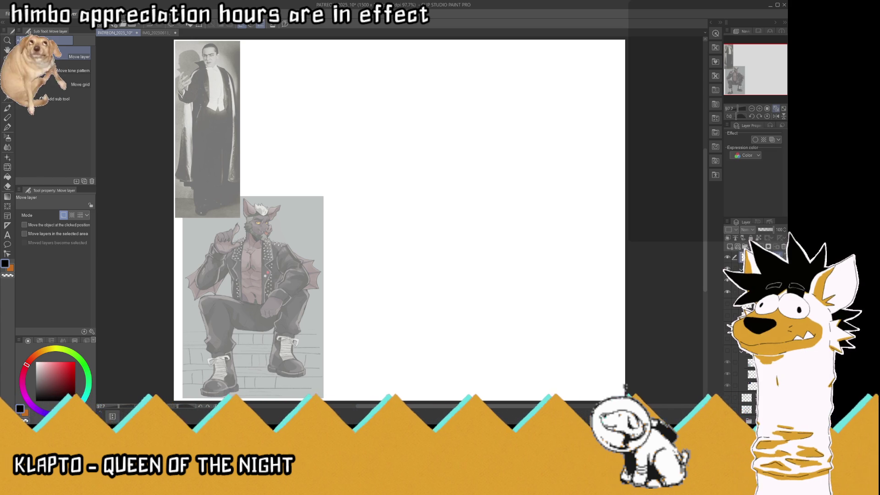
key(ctrl+s)
click(8, 127)
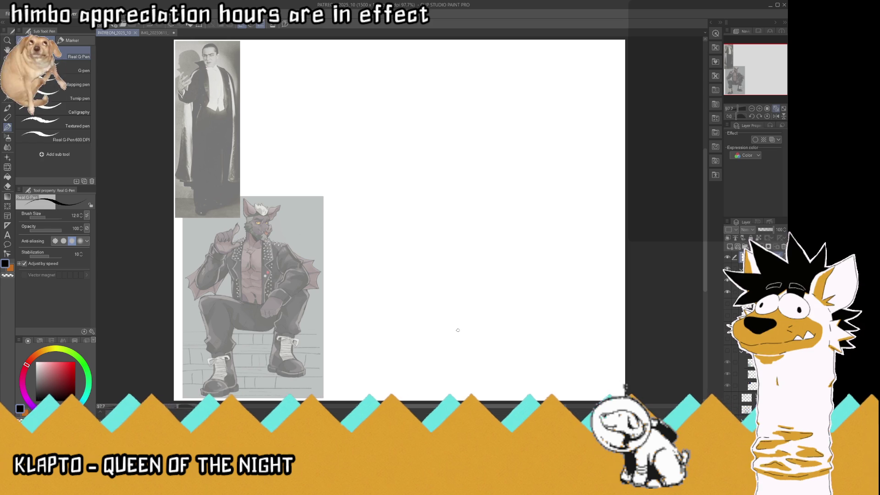
- Rough in the body's sides, shoulders and V neckline to the right of the references
mouse_move(466, 359)
mouse_down()
mouse_move(448, 349)
mouse_move(451, 230)
mouse_move(493, 241)
mouse_move(454, 214)
mouse_move(447, 163)
mouse_up()
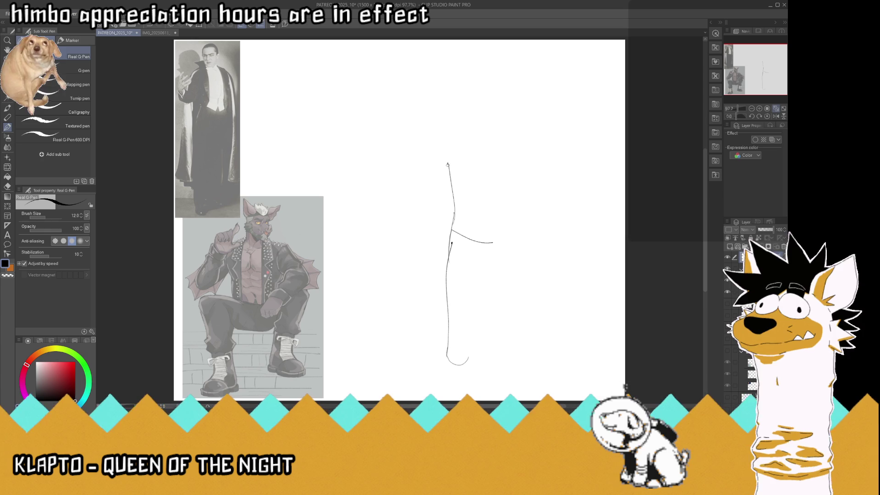
mouse_move(453, 211)
mouse_down()
mouse_move(449, 158)
mouse_move(498, 123)
mouse_move(527, 175)
mouse_move(529, 208)
mouse_move(510, 128)
mouse_move(502, 249)
mouse_up()
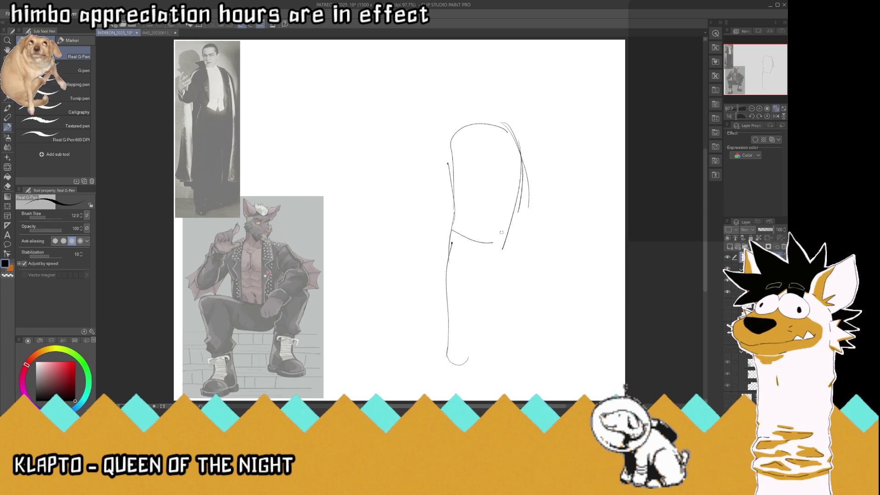
mouse_move(450, 235)
mouse_down()
mouse_move(448, 340)
mouse_move(459, 363)
mouse_up()
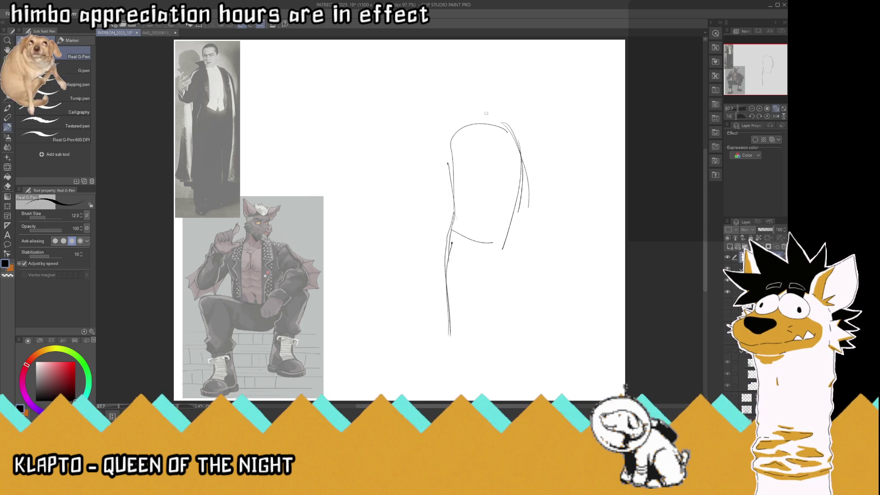
mouse_move(491, 125)
mouse_down()
mouse_move(470, 124)
mouse_move(477, 78)
mouse_move(493, 79)
mouse_move(473, 114)
mouse_move(484, 78)
mouse_move(499, 97)
mouse_move(452, 69)
mouse_move(497, 90)
mouse_move(510, 68)
mouse_move(496, 93)
mouse_move(509, 68)
mouse_move(492, 88)
mouse_move(474, 88)
mouse_up()
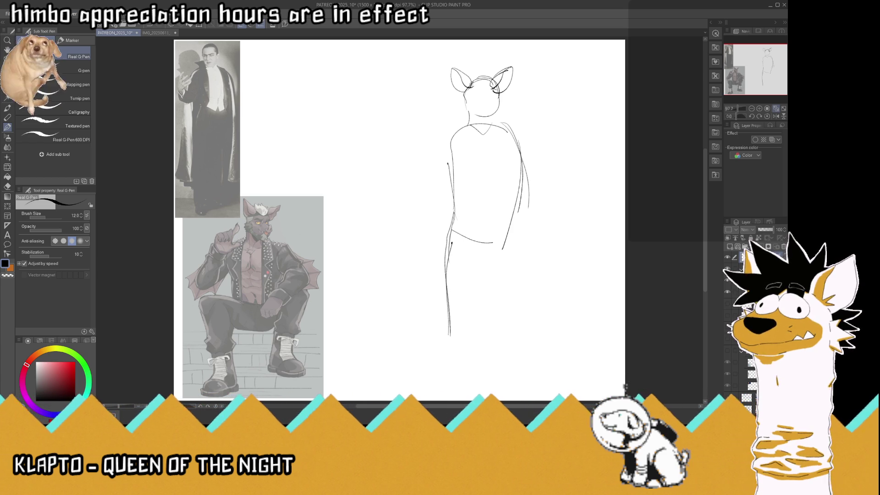
- Sketch narrowed eyes, brows and snout nostrils, saving and undoing a chin stroke
mouse_move(471, 104)
mouse_down()
mouse_move(479, 105)
mouse_move(472, 120)
mouse_move(464, 110)
mouse_move(496, 94)
mouse_up()
mouse_move(484, 96)
mouse_down()
mouse_move(495, 93)
mouse_move(461, 96)
mouse_up()
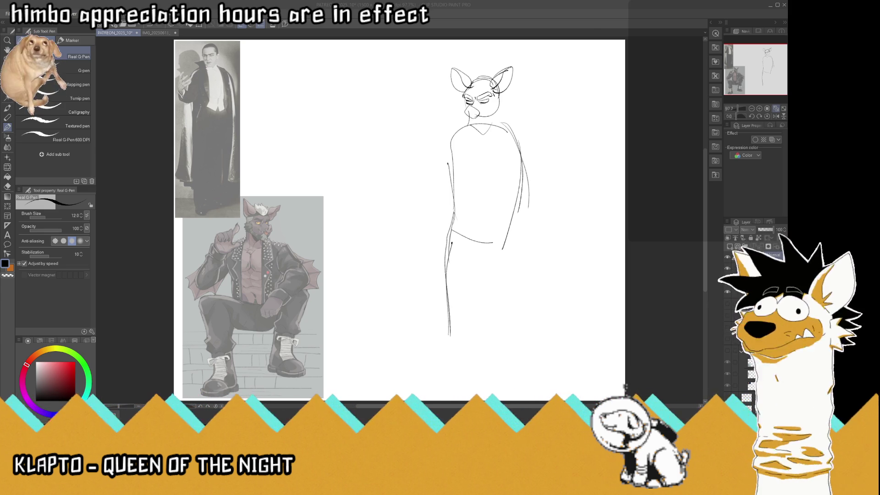
click(591, 27)
key(ctrl+s)
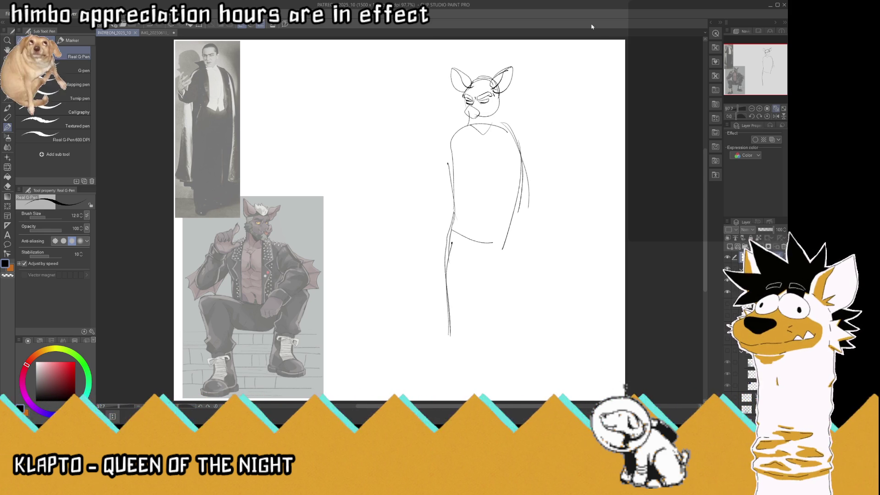
drag(467, 110, 474, 114)
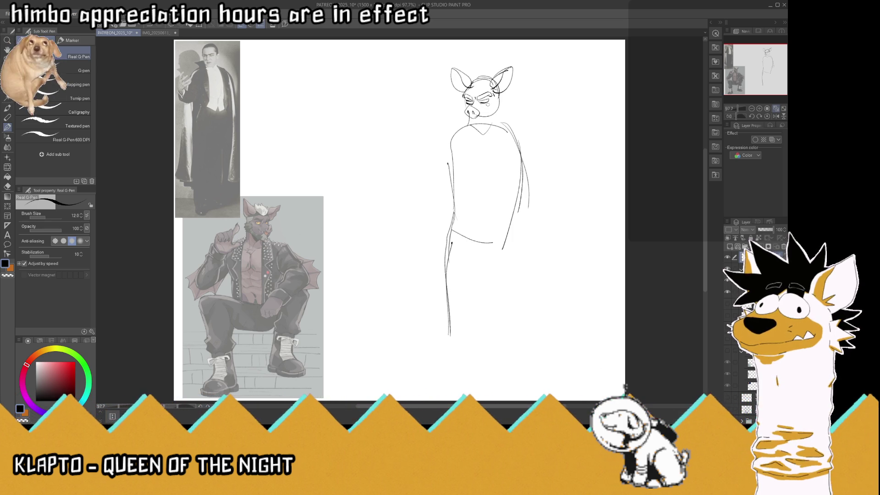
drag(463, 118, 471, 127)
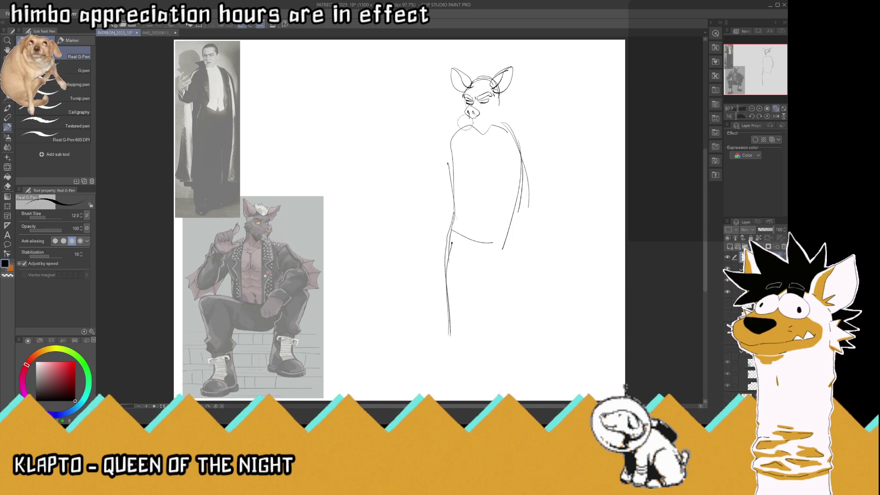
key(ctrl+z)
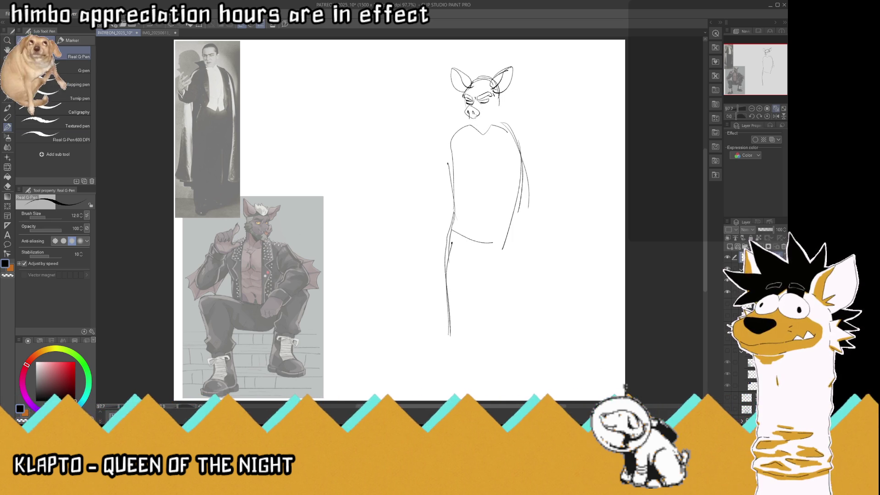
- Lasso the bat's head and shift it slightly left
key(m)
mouse_move(513, 102)
mouse_down()
mouse_move(463, 120)
mouse_move(541, 83)
mouse_move(515, 99)
mouse_move(503, 87)
mouse_up()
key(k)
- Deselect the head, then try a short cheek stroke at the face's left and undo it
key(m)
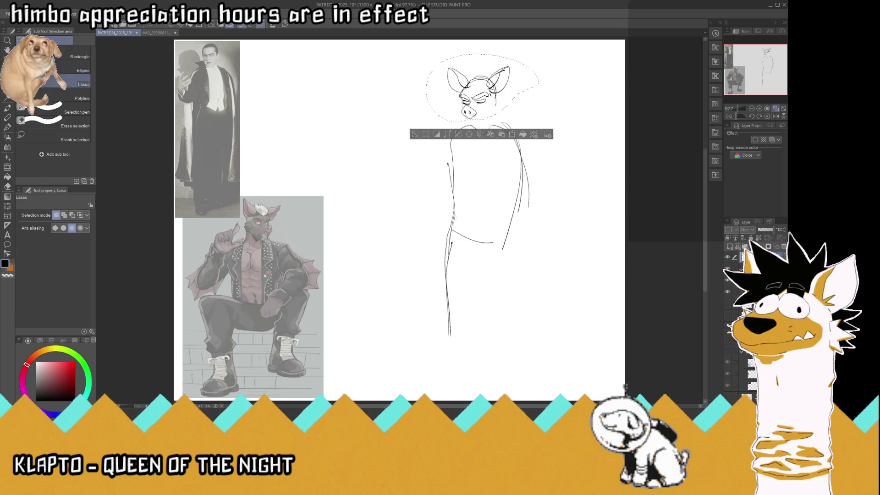
key(ctrl+d)
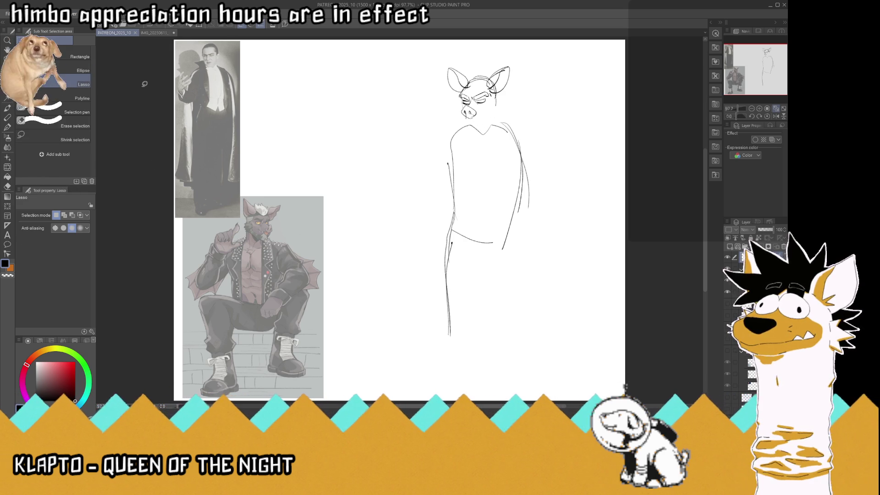
click(8, 122)
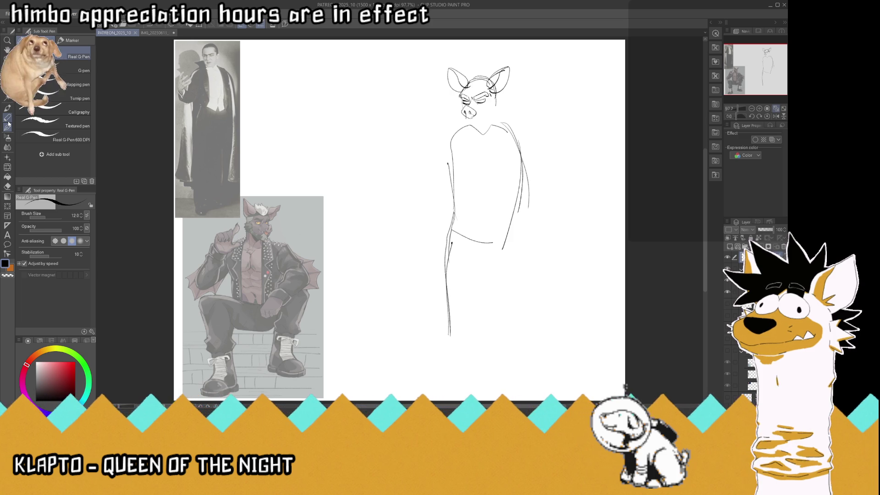
drag(463, 97, 458, 106)
key(ctrl+z)
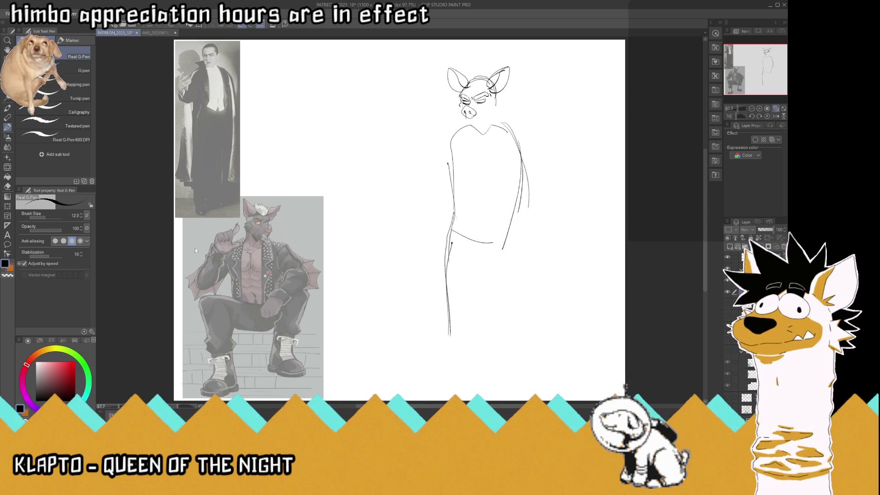
- Mirror the bat reference image horizontally and nudge it slightly right
key(ctrl+shift+h)
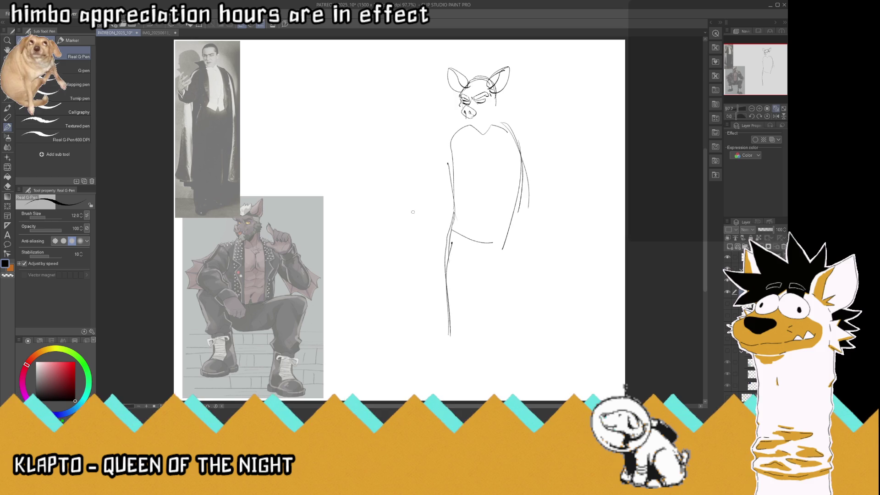
key(k)
drag(686, 298, 698, 298)
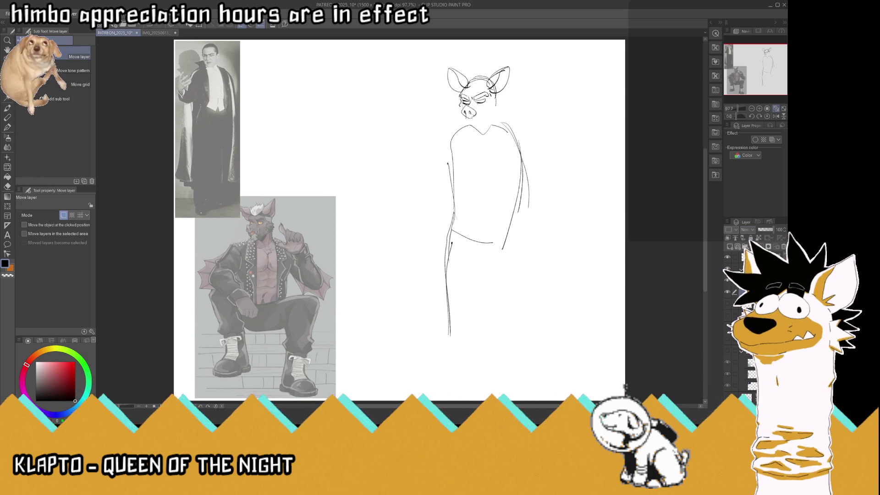
click(9, 127)
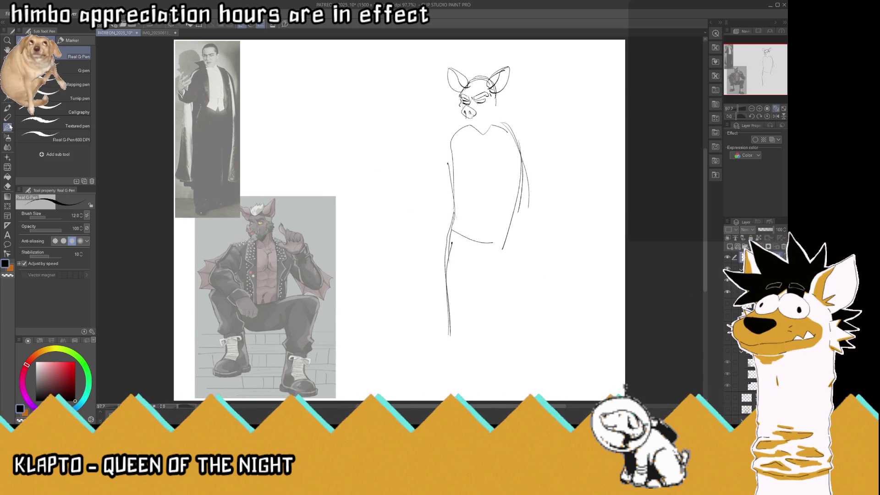
- Draw the mouth, collar line, inner-ear detail and dark brow marks, then save
mouse_move(465, 115)
mouse_down()
mouse_move(477, 122)
mouse_move(484, 106)
mouse_up()
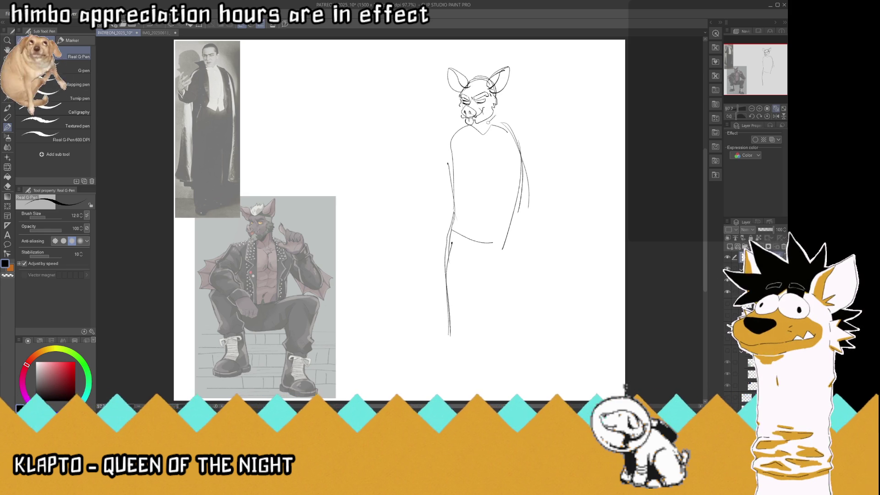
mouse_move(487, 122)
mouse_down()
mouse_move(461, 126)
mouse_move(503, 108)
mouse_move(499, 97)
mouse_up()
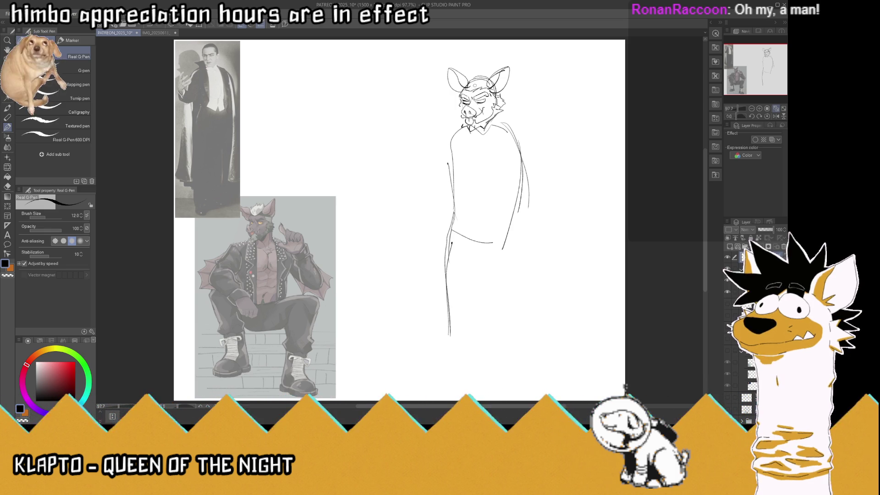
drag(465, 74, 494, 67)
drag(472, 106, 479, 102)
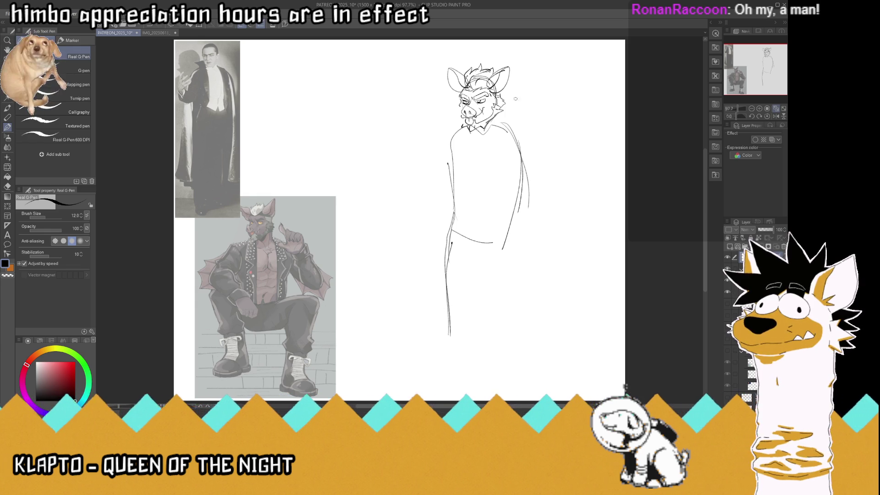
drag(474, 104, 490, 99)
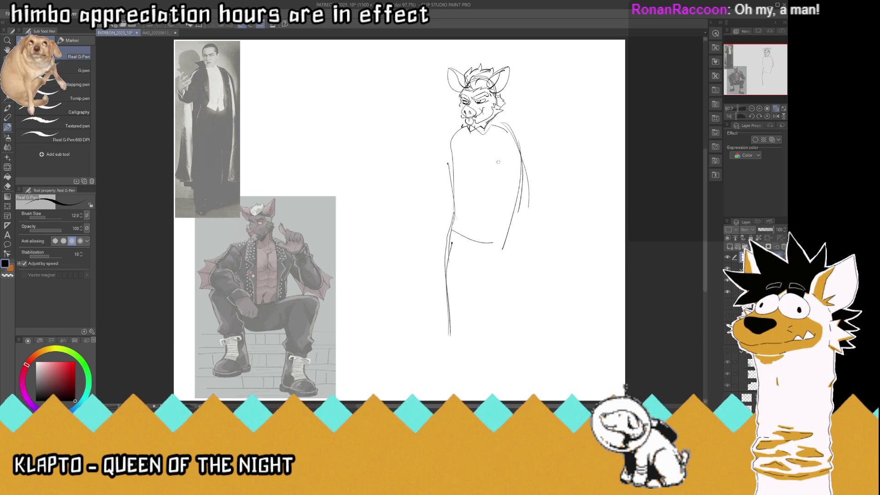
key(ctrl+s)
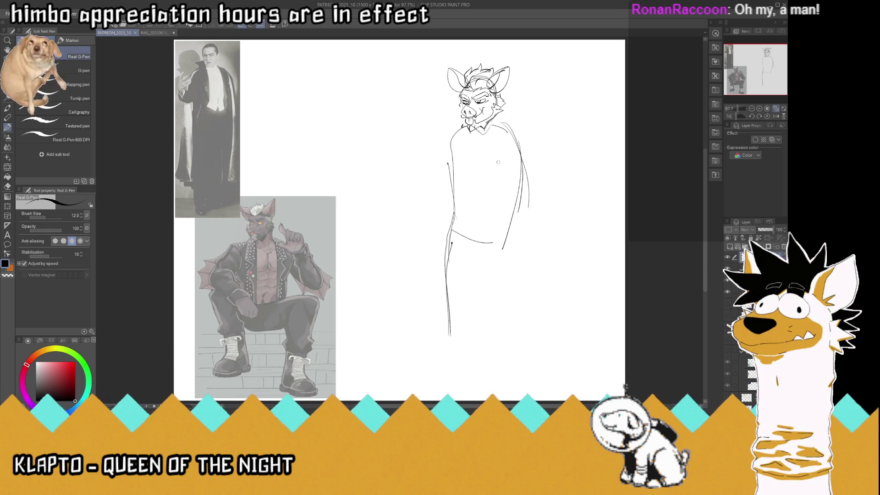
- Rework the torso outline, erasing old guide lines and moving the sketch up slightly
mouse_move(449, 161)
mouse_down()
mouse_move(451, 196)
mouse_move(507, 243)
mouse_move(526, 186)
mouse_move(531, 215)
mouse_up()
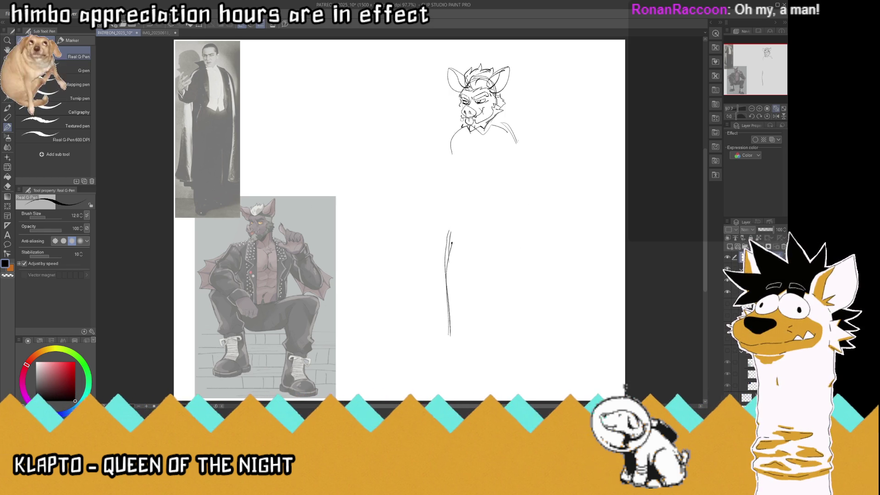
drag(451, 146, 472, 226)
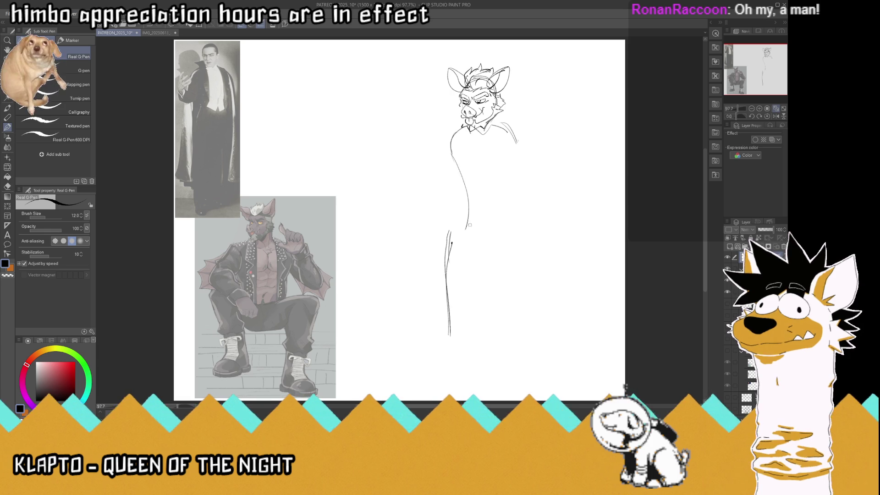
mouse_move(449, 142)
mouse_down()
mouse_move(465, 202)
mouse_move(496, 241)
mouse_move(519, 170)
mouse_move(514, 130)
mouse_up()
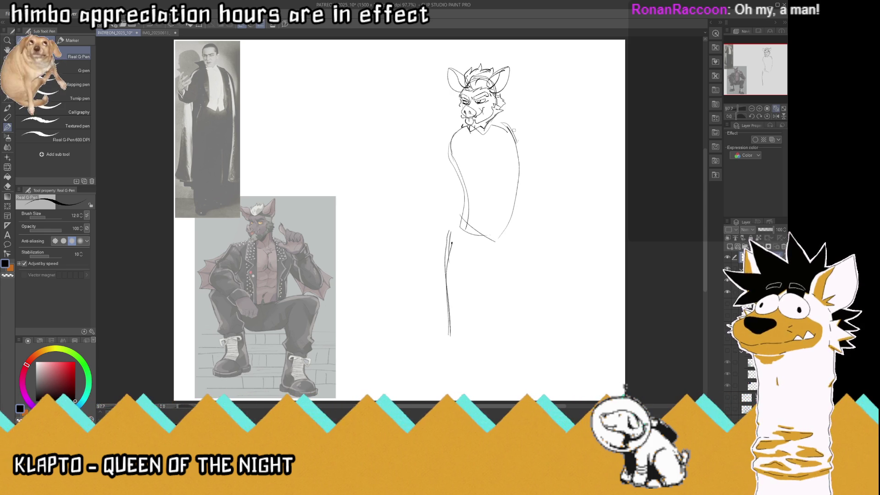
drag(448, 232, 452, 310)
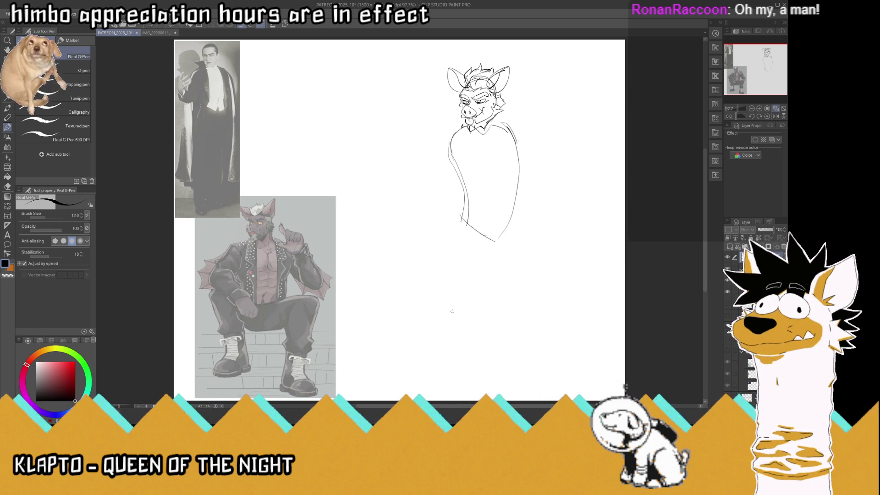
key(k)
drag(485, 185, 488, 169)
key(e)
mouse_move(462, 197)
mouse_down()
mouse_move(496, 226)
mouse_move(464, 185)
mouse_move(450, 212)
mouse_up()
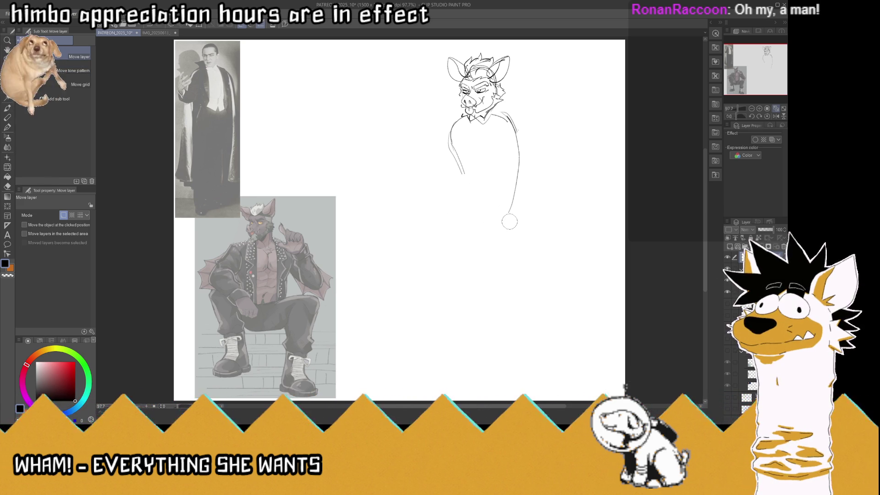
- Sketch the torso sides, shirt-front centre line, collar and bow tie
key(p)
mouse_move(462, 172)
mouse_down()
mouse_move(463, 198)
mouse_move(481, 207)
mouse_move(495, 194)
mouse_up()
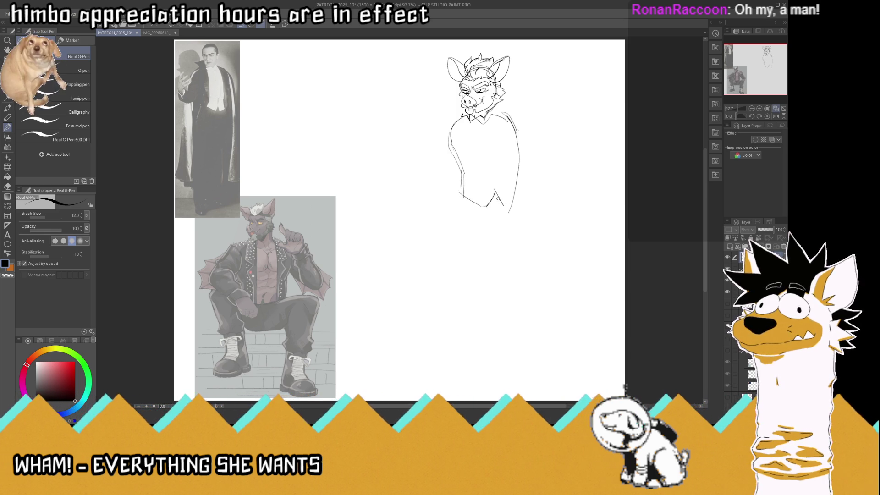
mouse_move(494, 188)
mouse_down()
mouse_move(503, 209)
mouse_move(509, 203)
mouse_up()
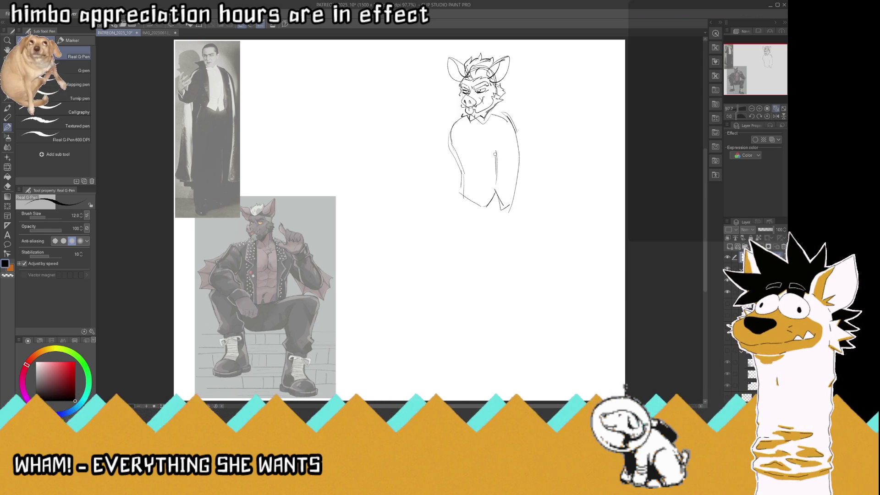
drag(493, 137, 496, 180)
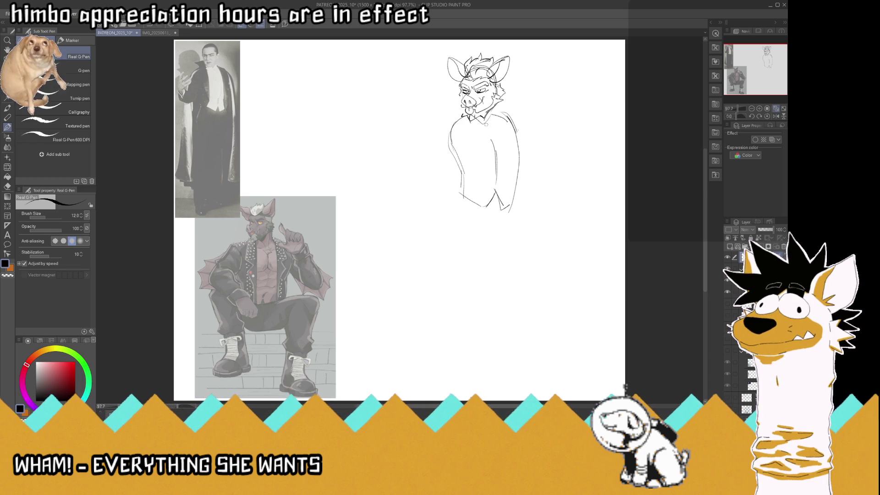
drag(478, 115, 489, 124)
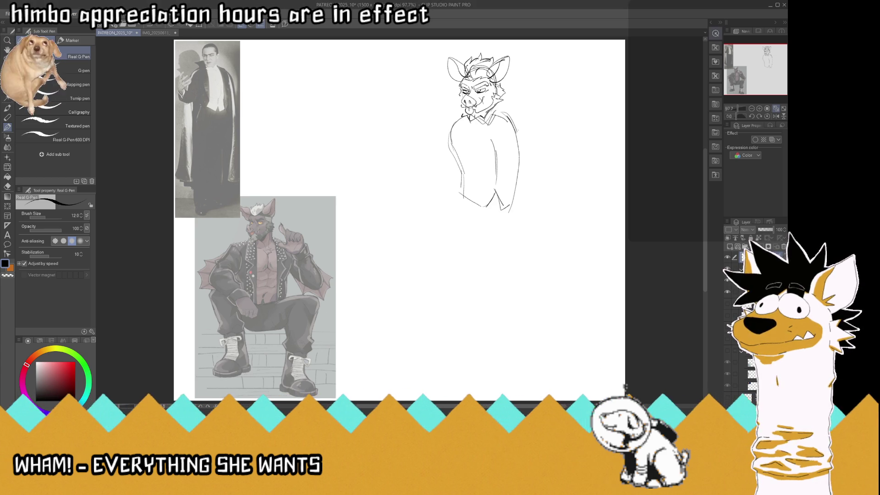
mouse_move(484, 122)
mouse_down()
mouse_move(500, 116)
mouse_move(501, 129)
mouse_move(479, 128)
mouse_move(494, 150)
mouse_up()
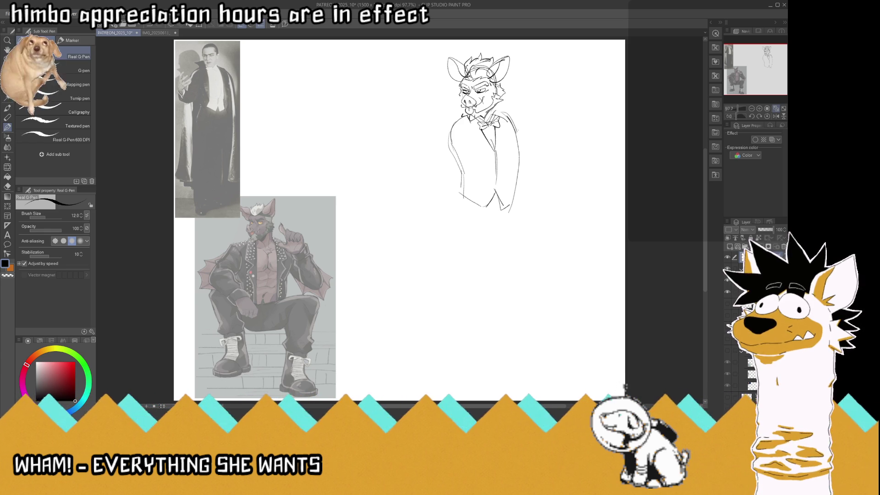
drag(499, 111, 478, 122)
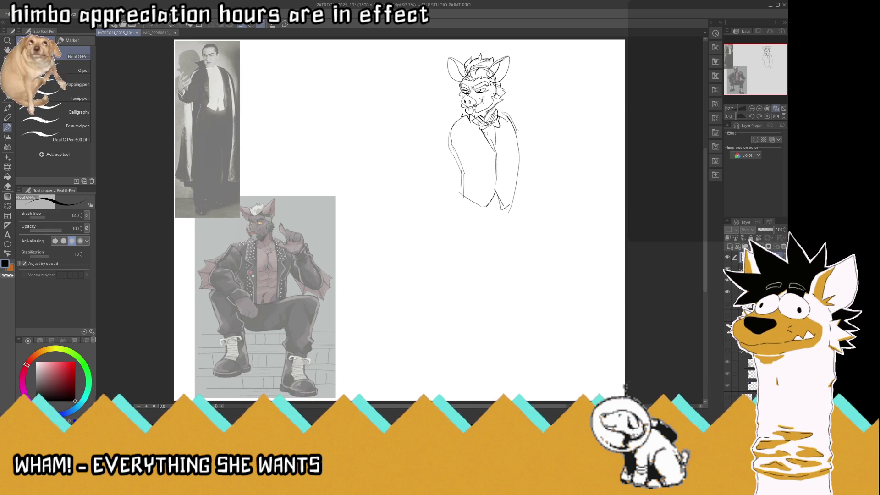
drag(481, 132, 482, 162)
drag(462, 111, 440, 154)
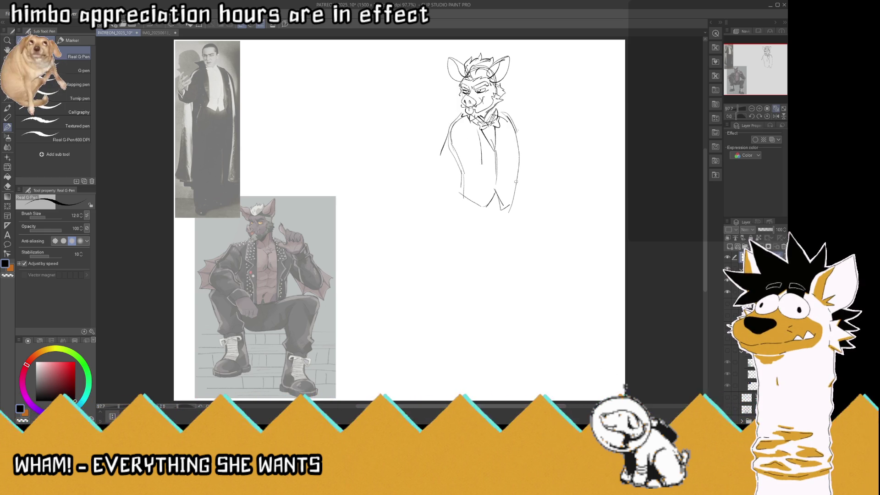
- Draw the right cape edge, the vest's lower edge and the long outer body line
drag(513, 168, 511, 217)
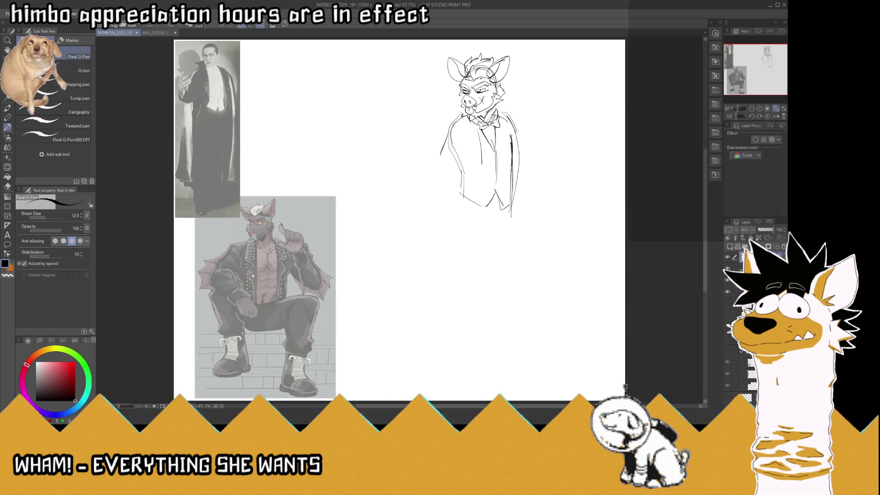
mouse_move(510, 135)
mouse_down()
mouse_move(512, 153)
mouse_move(500, 113)
mouse_move(520, 119)
mouse_move(523, 133)
mouse_move(522, 241)
mouse_up()
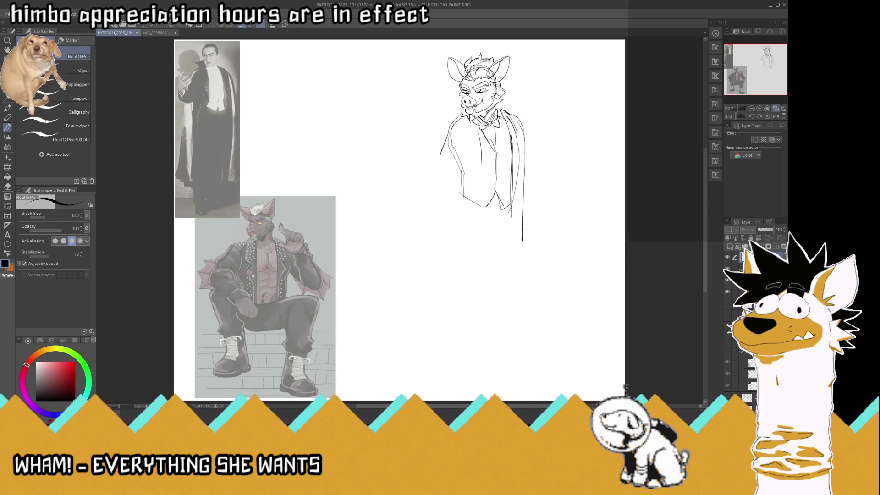
drag(483, 190, 465, 287)
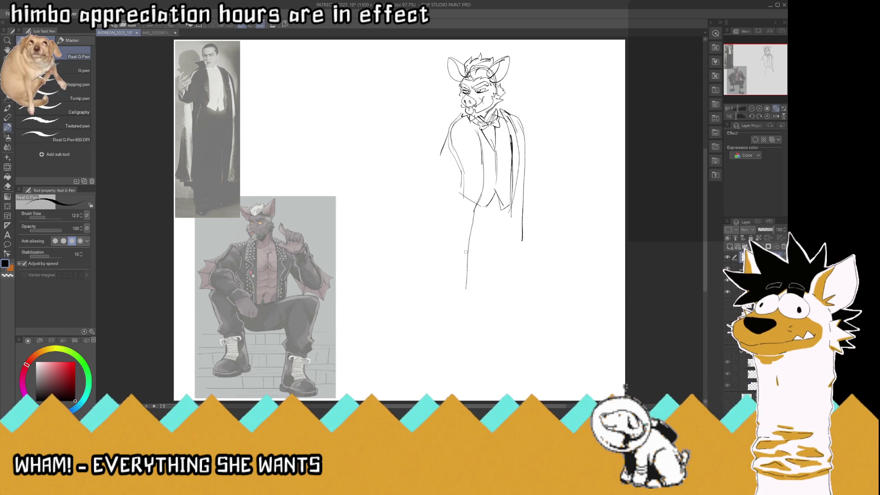
drag(462, 190, 458, 297)
- Draw both trouser legs with feet, redrawing the first left foot
drag(489, 218, 479, 313)
mouse_move(477, 270)
mouse_down()
mouse_move(480, 327)
mouse_move(463, 332)
mouse_up()
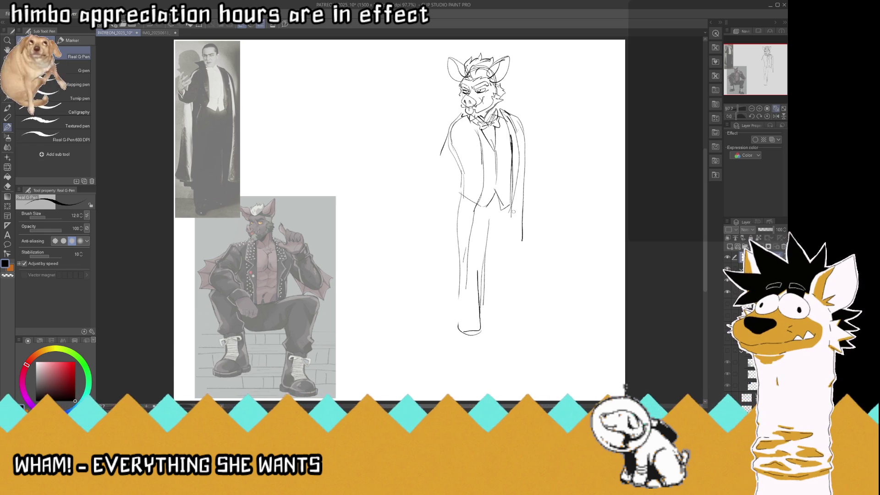
drag(509, 207, 521, 305)
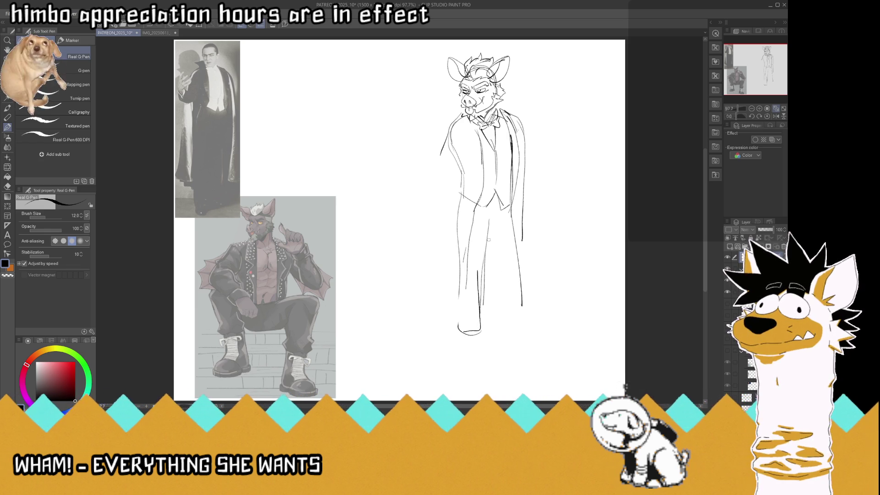
drag(490, 225, 509, 273)
drag(484, 245, 509, 333)
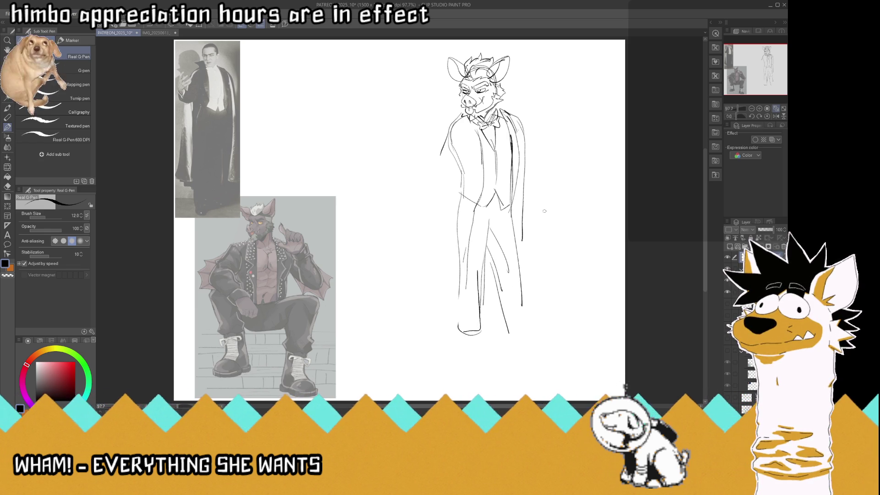
drag(454, 318, 481, 330)
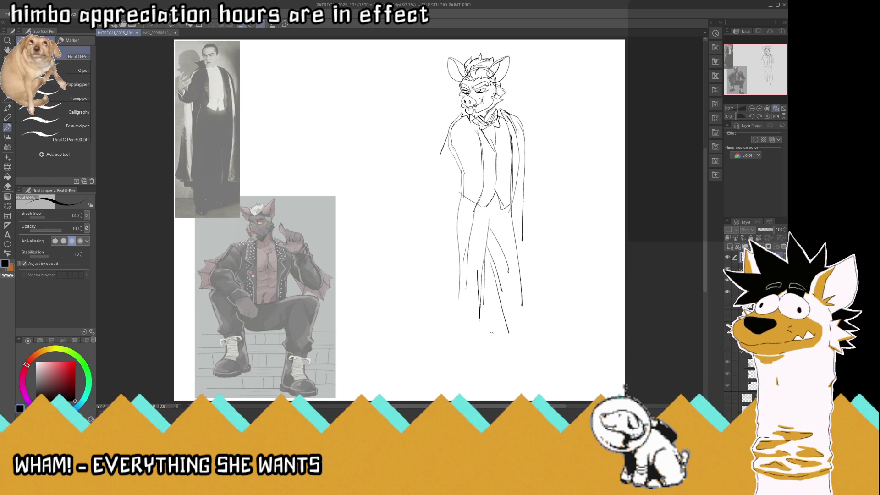
drag(478, 319, 479, 353)
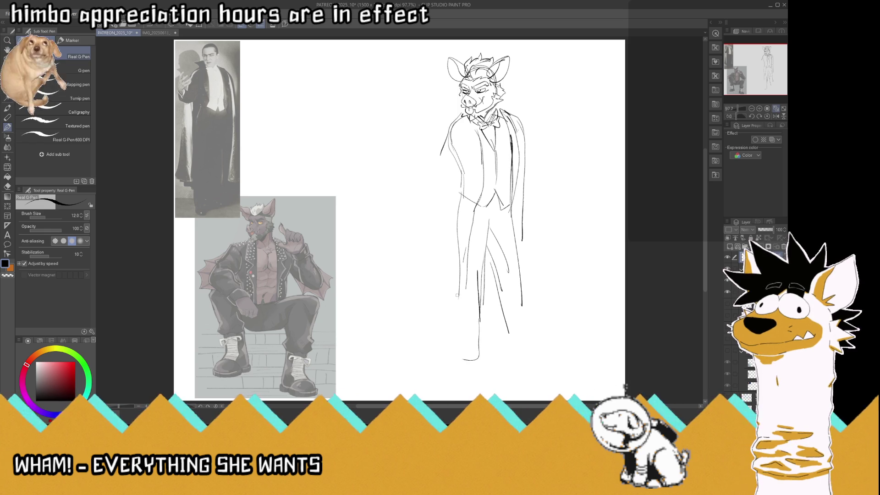
drag(458, 298, 478, 359)
drag(499, 302, 510, 353)
mouse_move(517, 259)
mouse_down()
mouse_move(530, 339)
mouse_move(512, 355)
mouse_up()
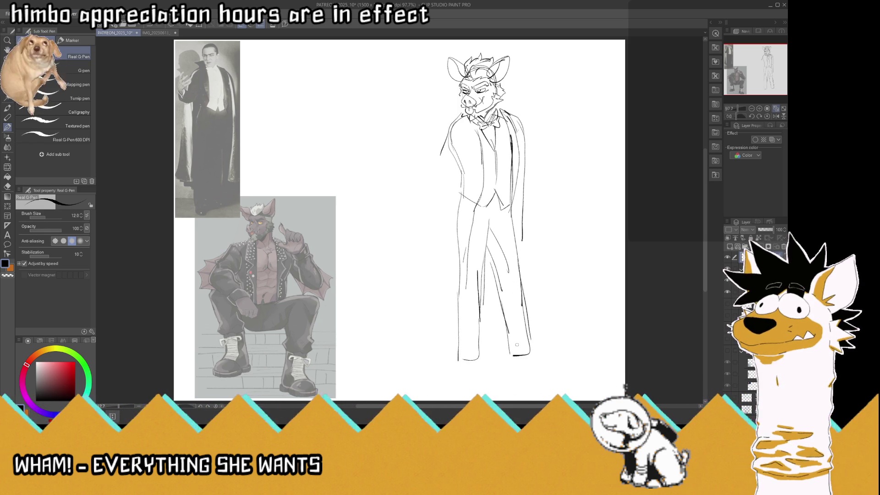
- Erase stray hip and coat lines and sketch an arm sweeping out to the left
mouse_move(462, 201)
mouse_down()
mouse_move(457, 166)
mouse_move(457, 249)
mouse_up()
mouse_move(526, 228)
mouse_down()
mouse_move(522, 165)
mouse_move(526, 209)
mouse_up()
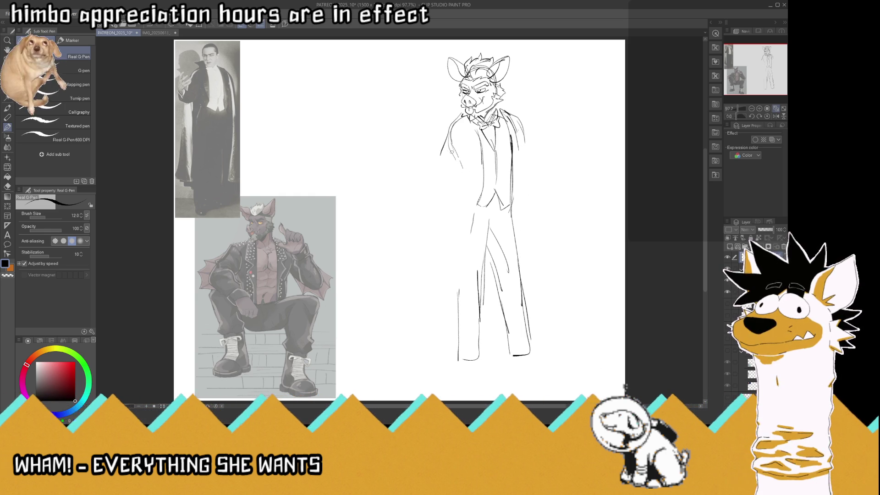
mouse_move(467, 150)
mouse_down()
mouse_move(454, 181)
mouse_move(456, 122)
mouse_up()
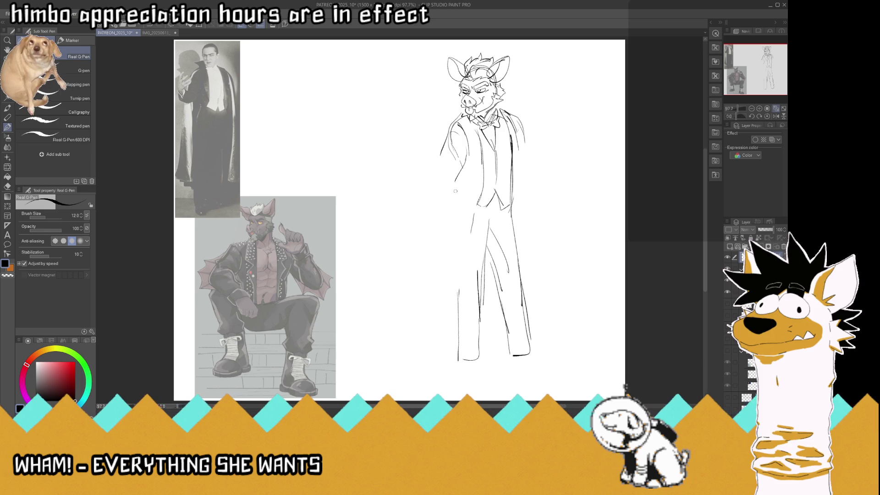
mouse_move(462, 168)
mouse_down()
mouse_move(451, 183)
mouse_move(420, 176)
mouse_move(424, 183)
mouse_move(415, 161)
mouse_move(426, 150)
mouse_move(451, 181)
mouse_move(456, 160)
mouse_move(415, 163)
mouse_move(428, 160)
mouse_move(412, 140)
mouse_move(424, 139)
mouse_move(429, 152)
mouse_up()
- Outline the raised hand's thumb and wrist cuff, save, and redraw strokes around the hand
mouse_move(412, 138)
mouse_down()
mouse_move(411, 153)
mouse_move(426, 123)
mouse_move(419, 142)
mouse_move(430, 150)
mouse_move(418, 125)
mouse_up()
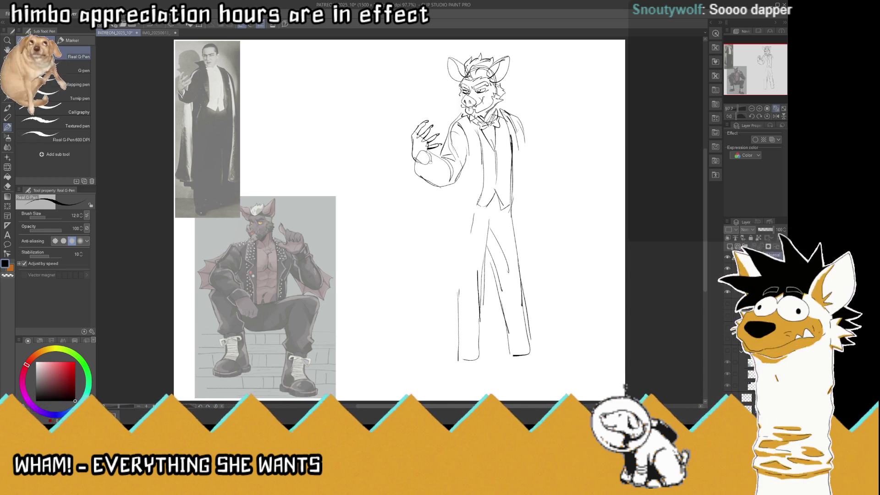
mouse_move(432, 155)
mouse_down()
mouse_move(424, 172)
mouse_move(417, 162)
mouse_up()
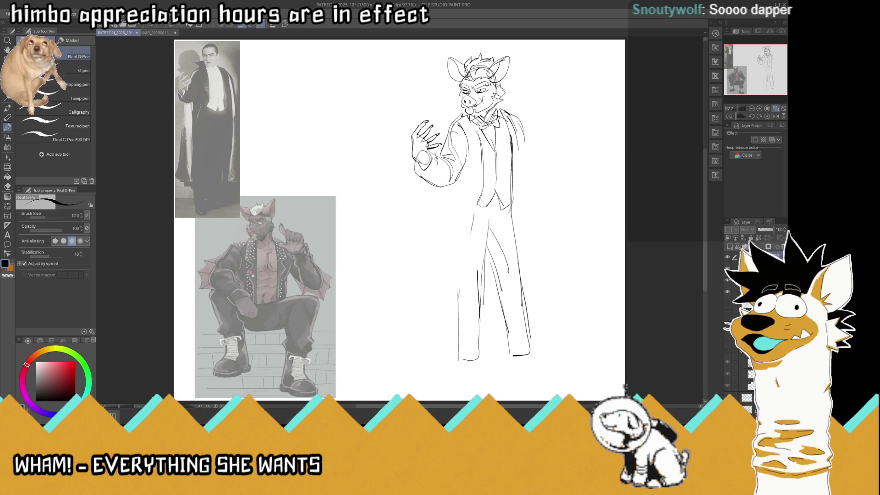
mouse_move(435, 154)
mouse_down()
mouse_move(427, 182)
mouse_move(416, 165)
mouse_move(427, 183)
mouse_up()
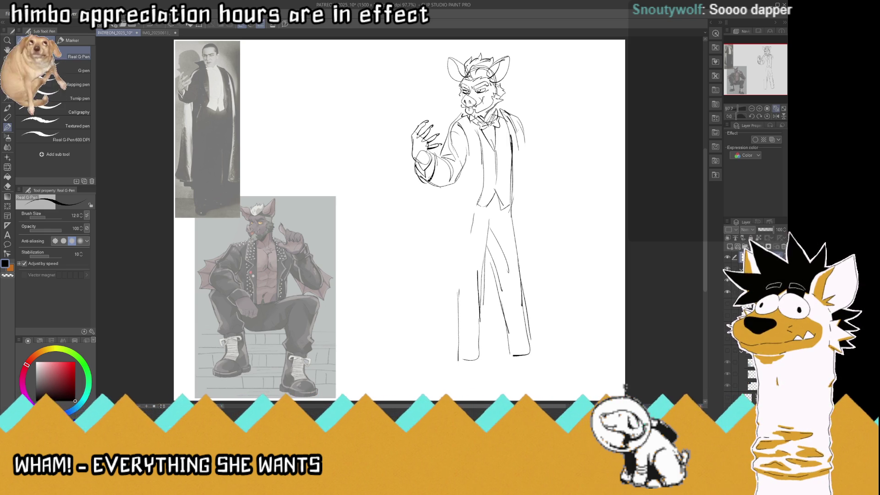
key(ctrl+s)
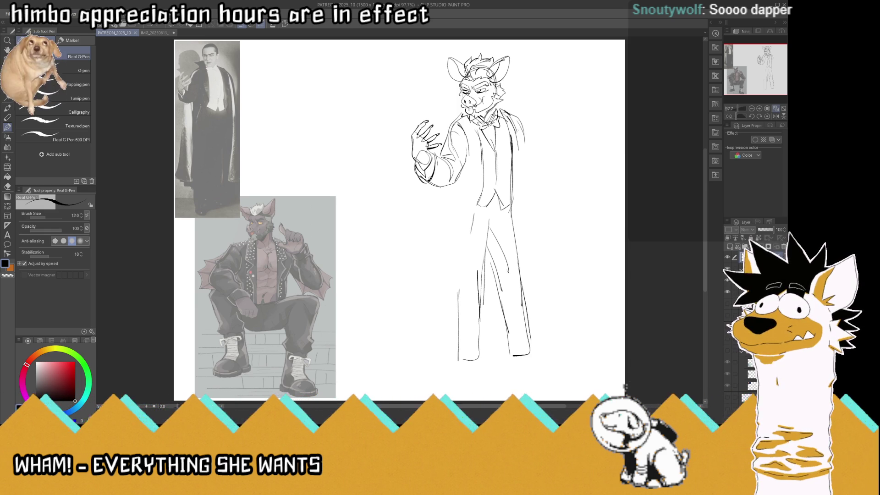
mouse_move(412, 147)
mouse_down()
mouse_move(428, 163)
mouse_move(416, 162)
mouse_up()
- Undo two stray strokes and draw a clenched fist gripping the coat at the right shoulder
key(ctrl+z)
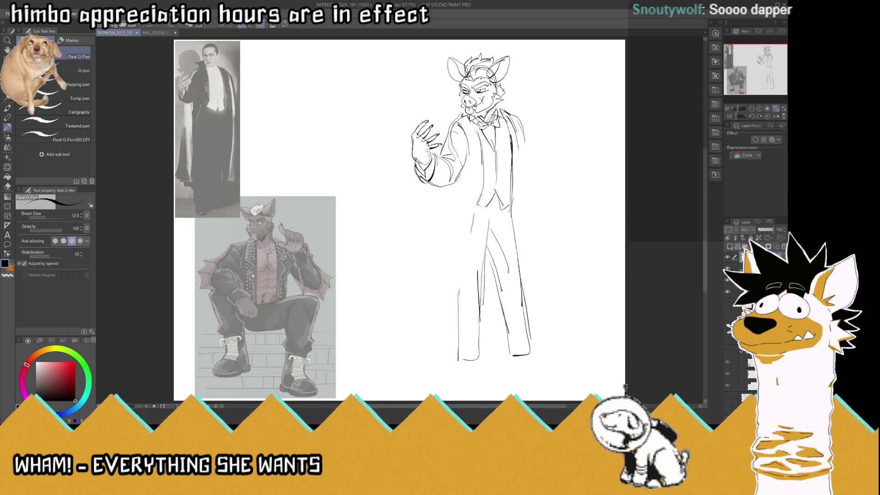
key(ctrl+z)
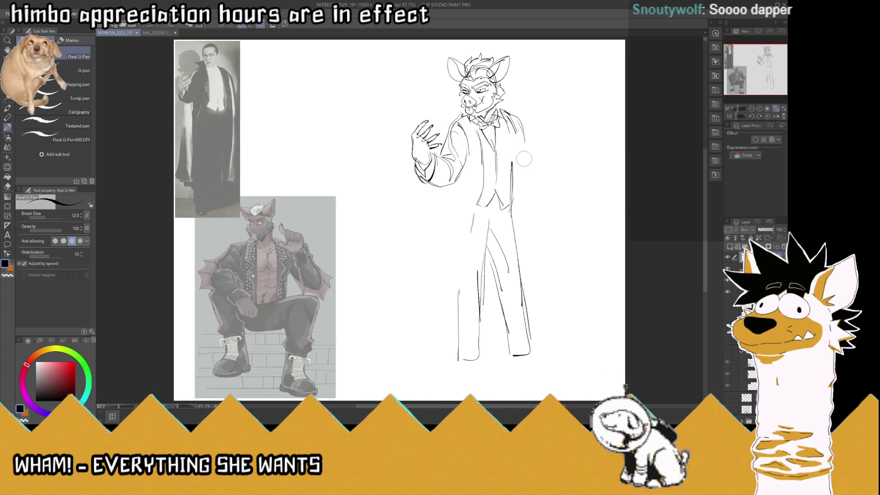
mouse_move(523, 146)
mouse_down()
mouse_move(517, 133)
mouse_move(513, 145)
mouse_up()
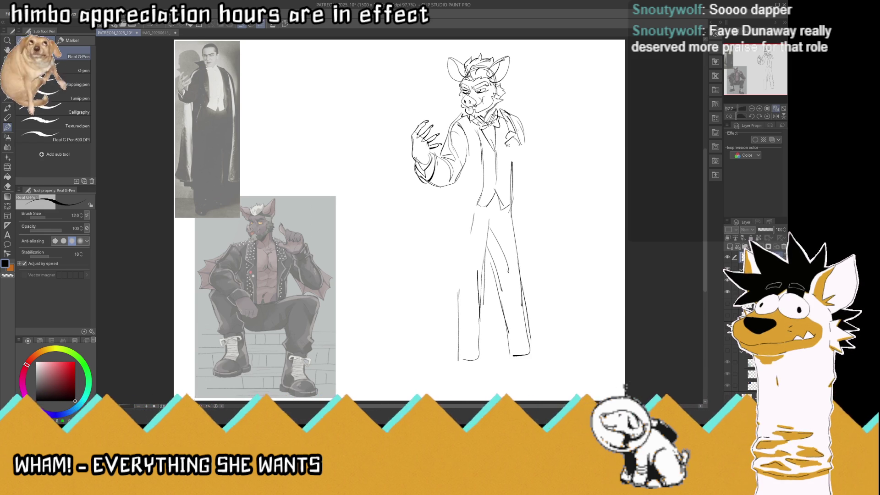
mouse_move(513, 146)
mouse_down()
mouse_move(507, 153)
mouse_move(525, 160)
mouse_up()
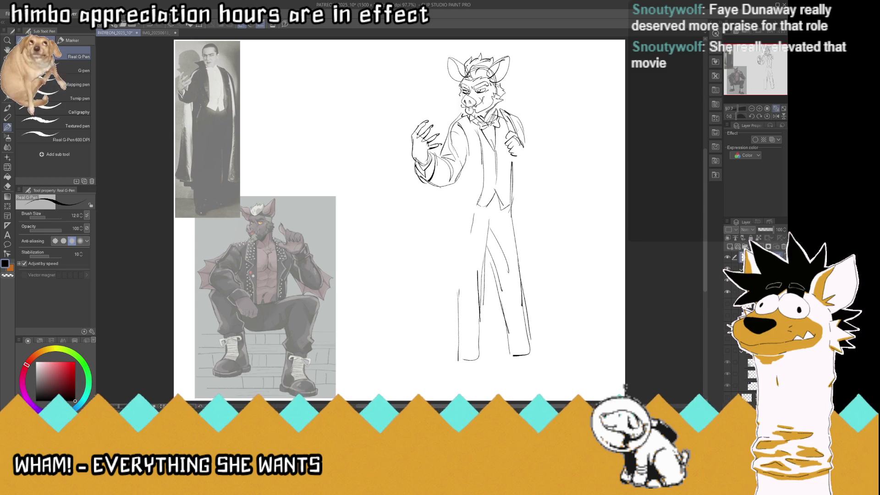
drag(521, 143, 523, 164)
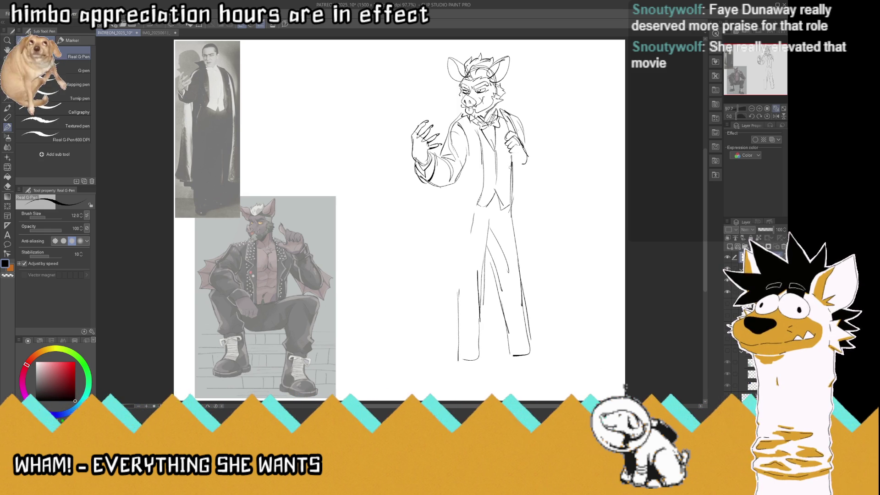
- Add the vest edge and arm contour below the fist, then extend the left trouser leg
drag(512, 163, 509, 205)
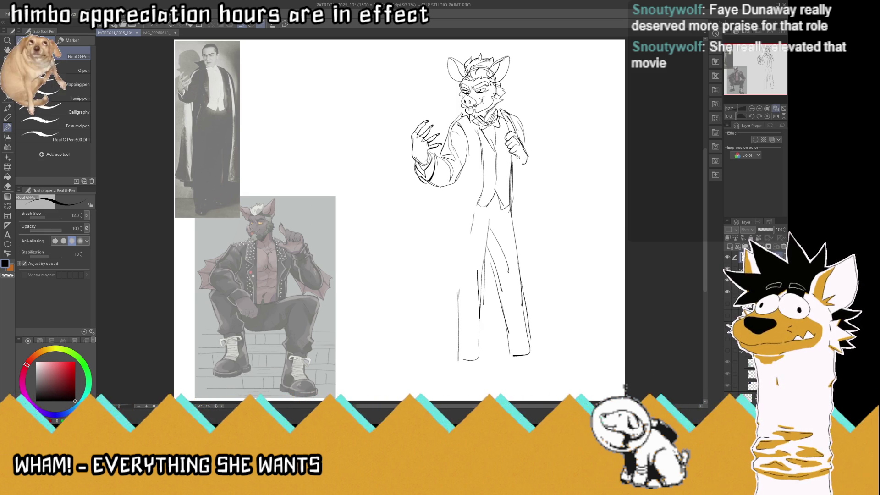
mouse_move(528, 156)
mouse_down()
mouse_move(514, 173)
mouse_move(536, 172)
mouse_move(534, 163)
mouse_move(543, 182)
mouse_move(522, 188)
mouse_up()
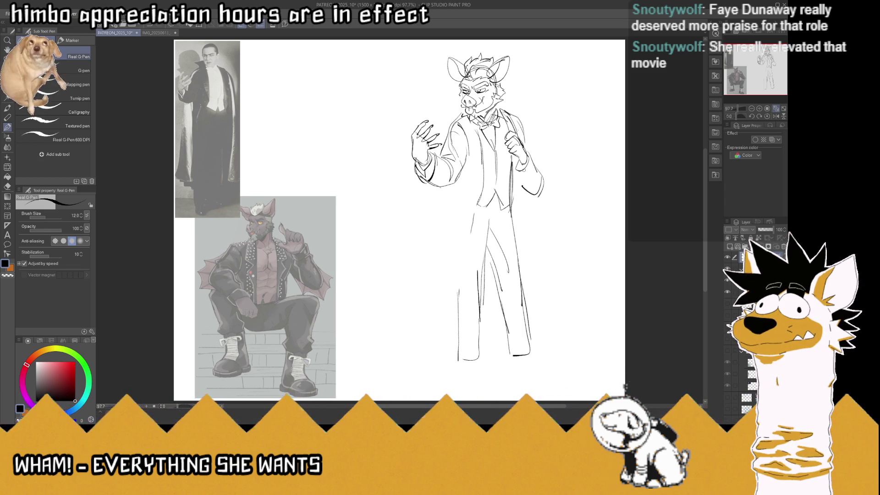
key(ctrl+z)
key(ctrl+z)
mouse_move(525, 148)
mouse_down()
mouse_move(537, 156)
mouse_move(528, 185)
mouse_up()
mouse_move(522, 125)
mouse_down()
mouse_move(533, 155)
mouse_move(526, 224)
mouse_up()
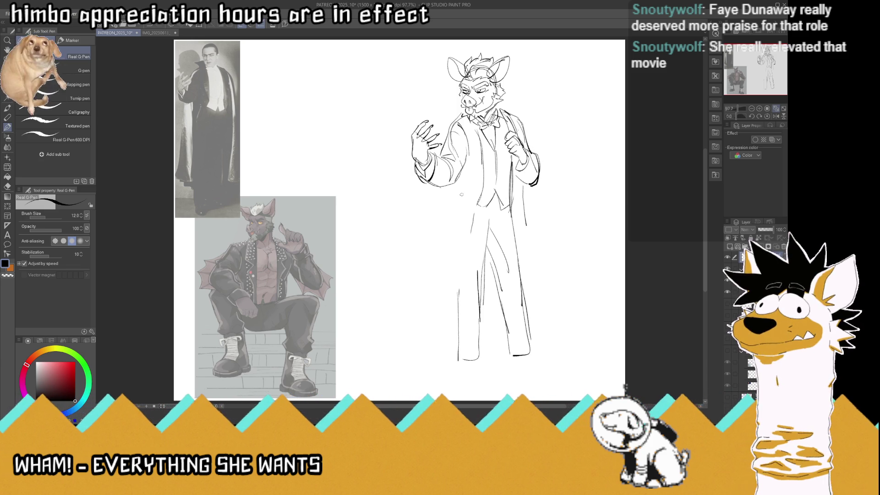
drag(481, 190, 466, 247)
mouse_move(473, 211)
mouse_down()
mouse_move(464, 291)
mouse_move(451, 282)
mouse_up()
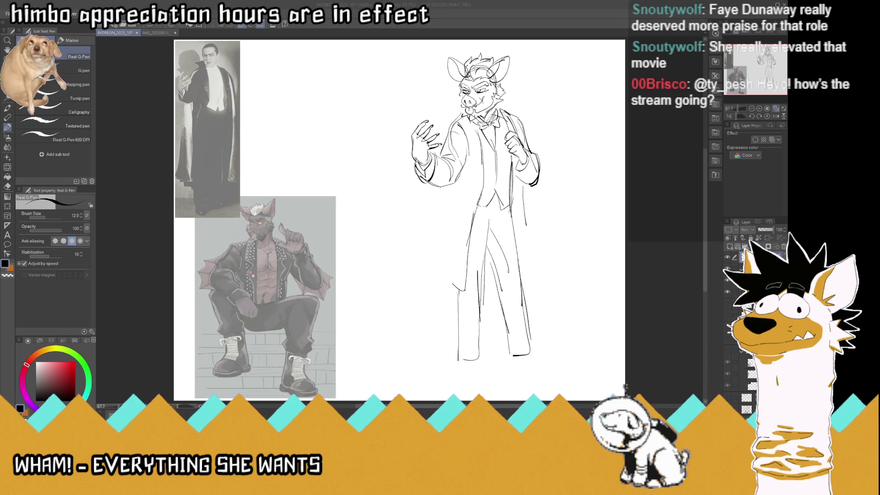
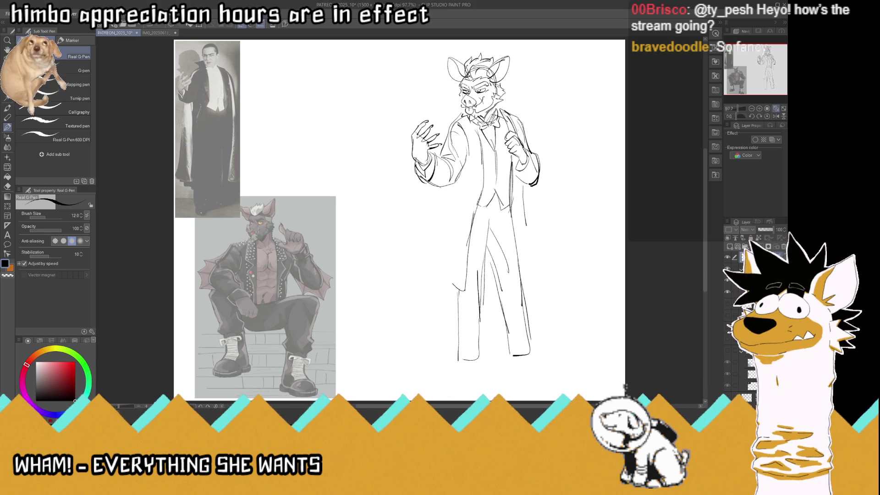
- Draw the tall pointed collar and lapels, extend the coat's left edge, and undo a stray stroke
drag(501, 114, 521, 95)
mouse_move(460, 98)
mouse_down()
mouse_move(442, 111)
mouse_move(459, 114)
mouse_up()
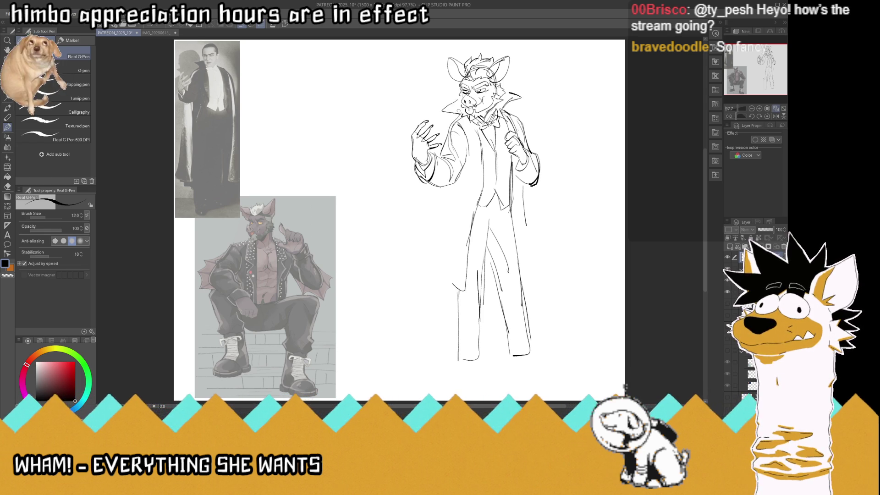
drag(455, 124, 443, 144)
drag(457, 113, 446, 140)
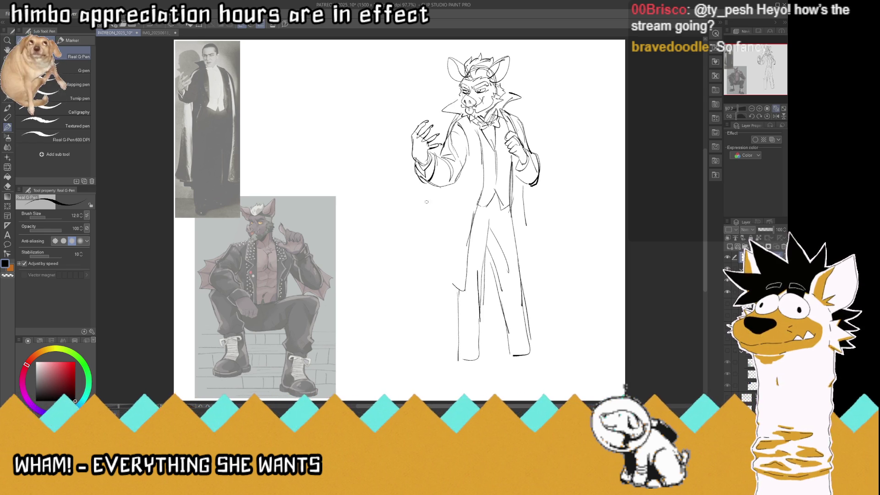
drag(430, 195, 401, 274)
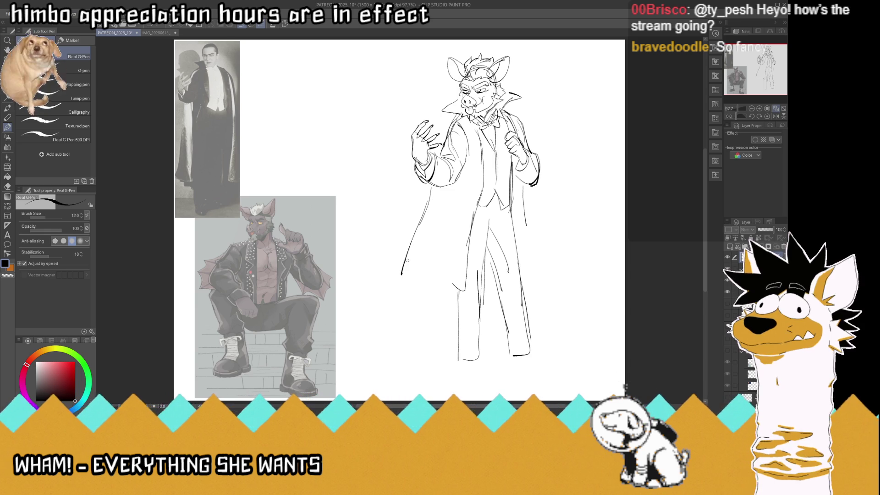
key(ctrl+z)
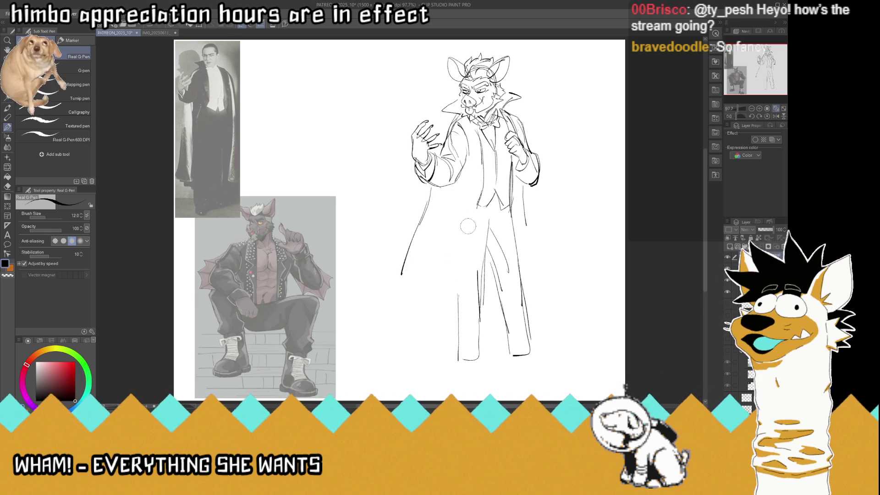
- Sketch the coat's lower hem and right edge, extend the vest lines, and undo the old hem
drag(479, 196, 474, 230)
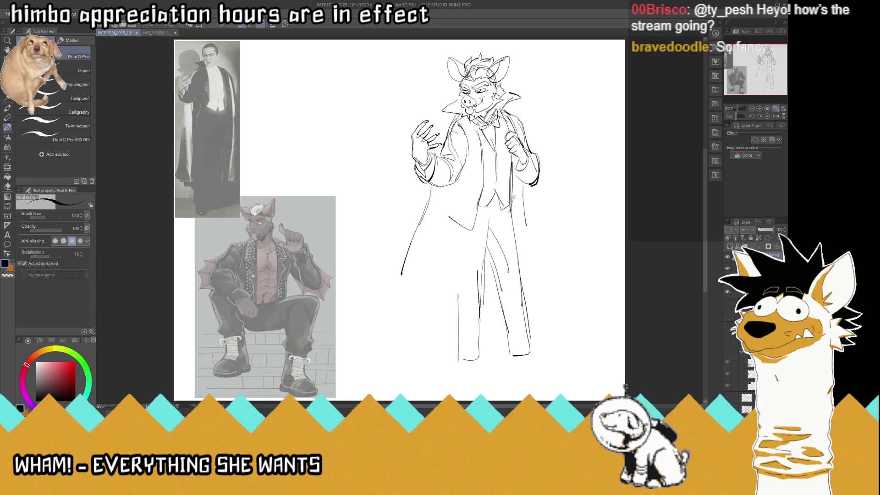
drag(509, 203, 513, 222)
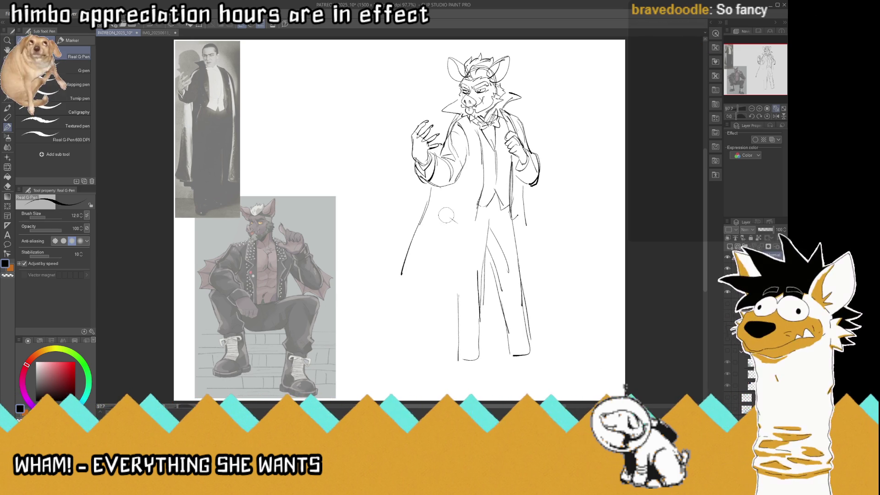
mouse_move(479, 158)
mouse_down()
mouse_move(485, 186)
mouse_move(463, 117)
mouse_move(512, 124)
mouse_move(516, 133)
mouse_up()
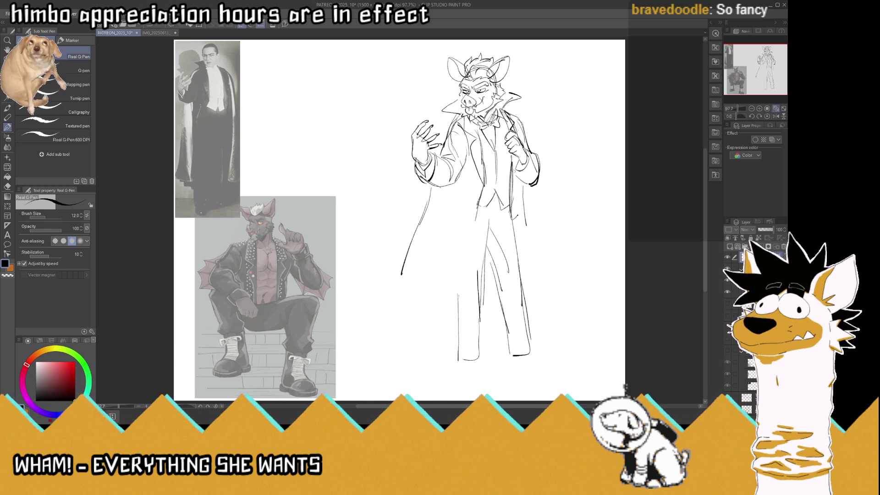
mouse_move(484, 183)
mouse_down()
mouse_move(478, 220)
mouse_move(455, 213)
mouse_move(437, 298)
mouse_move(419, 303)
mouse_move(401, 285)
mouse_up()
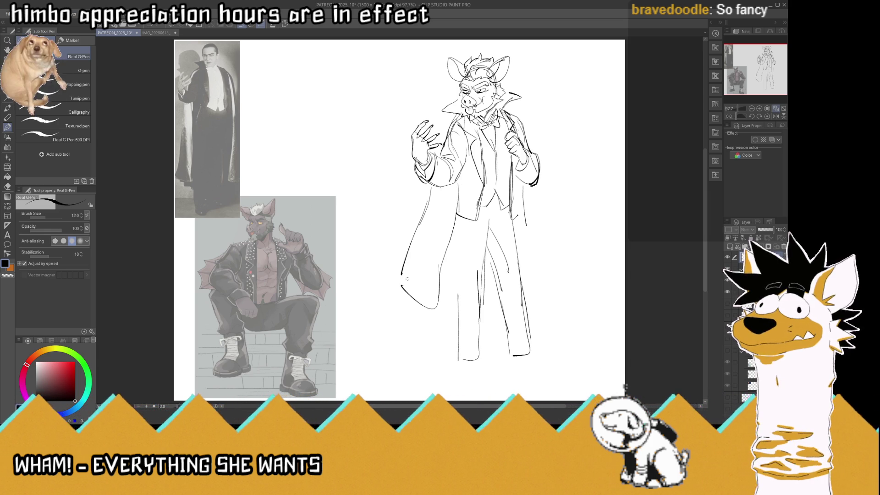
key(ctrl+z)
- Draw the cape's left and right edges and the inner edge beside the trousers
mouse_move(455, 219)
mouse_down()
mouse_move(422, 323)
mouse_move(401, 267)
mouse_up()
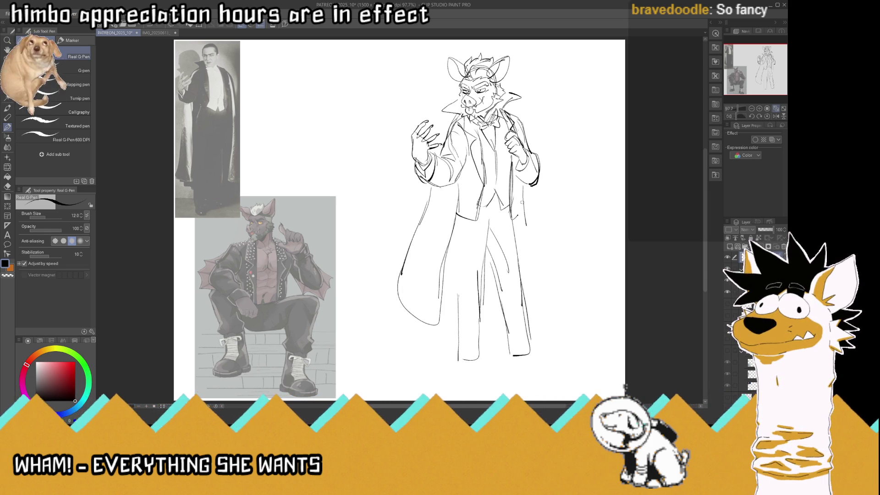
drag(520, 183, 530, 241)
mouse_move(535, 186)
mouse_down()
mouse_move(556, 275)
mouse_move(552, 291)
mouse_move(534, 295)
mouse_move(530, 227)
mouse_up()
drag(457, 329, 459, 218)
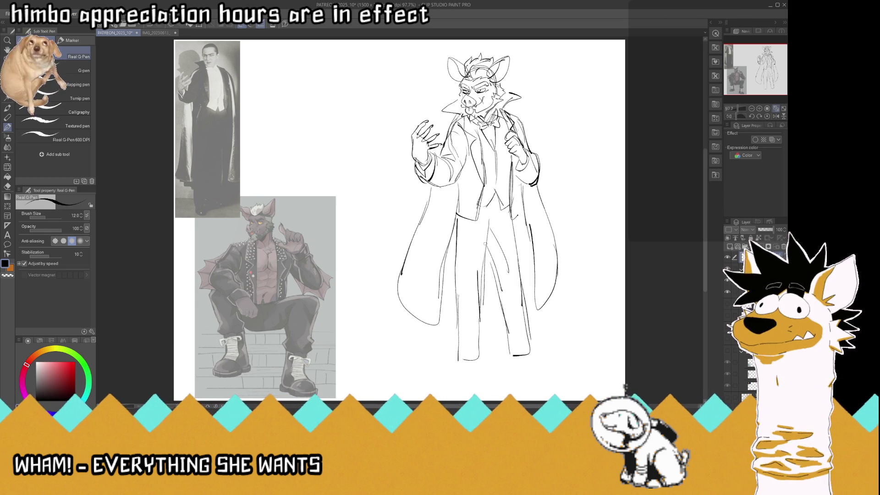
- Erase and redraw the inner leg lines, add trouser creases, save, and begin the left foot
drag(490, 247, 500, 301)
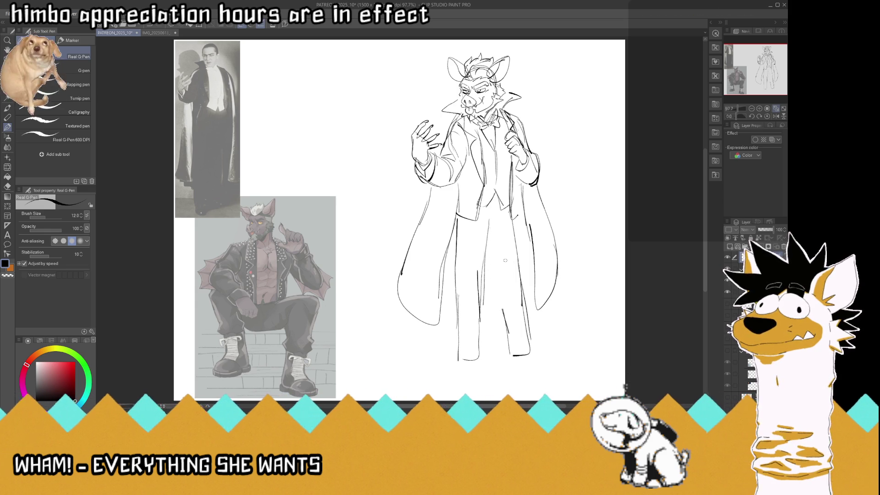
mouse_move(503, 311)
mouse_down()
mouse_move(488, 230)
mouse_move(503, 218)
mouse_move(485, 236)
mouse_move(479, 297)
mouse_up()
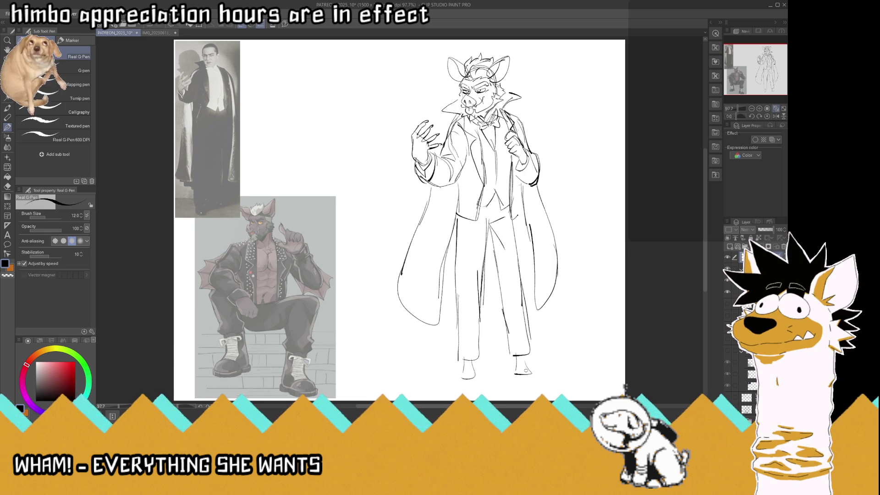
mouse_move(540, 296)
mouse_down()
mouse_move(525, 287)
mouse_move(443, 299)
mouse_up()
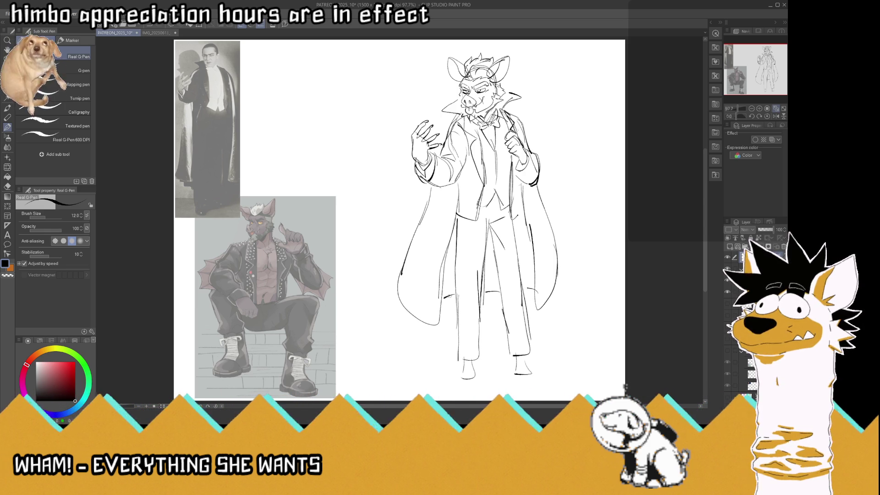
key(ctrl+s)
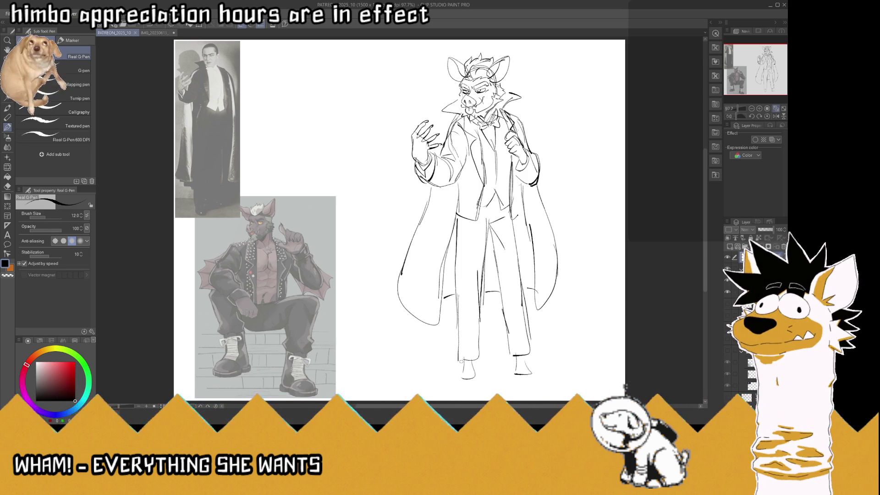
mouse_move(461, 363)
mouse_down()
mouse_move(473, 366)
mouse_move(472, 382)
mouse_up()
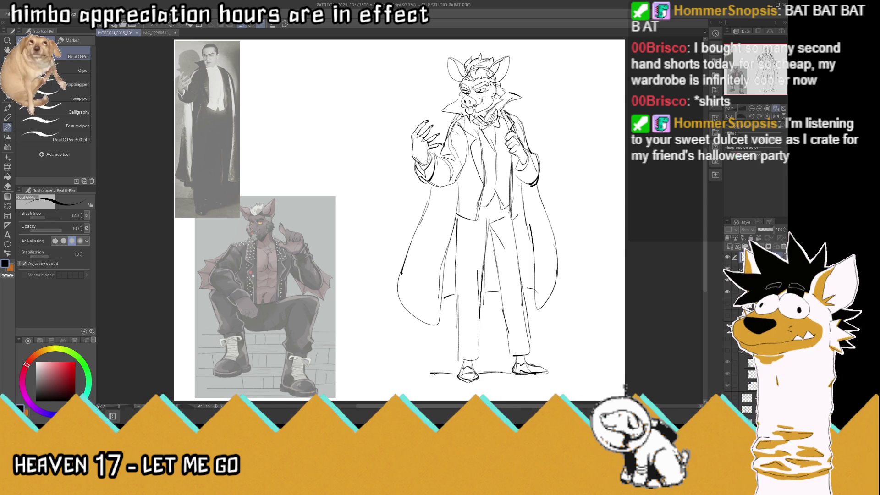
- Add jagged trim strokes to the left and right sleeve cuffs
mouse_move(546, 182)
mouse_down()
mouse_move(532, 200)
mouse_move(545, 211)
mouse_up()
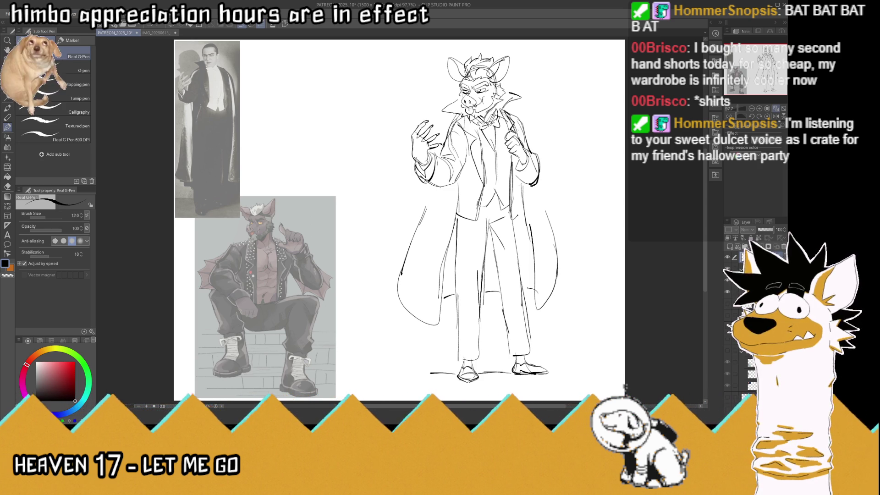
mouse_move(418, 176)
mouse_down()
mouse_move(434, 185)
mouse_move(425, 198)
mouse_move(452, 196)
mouse_up()
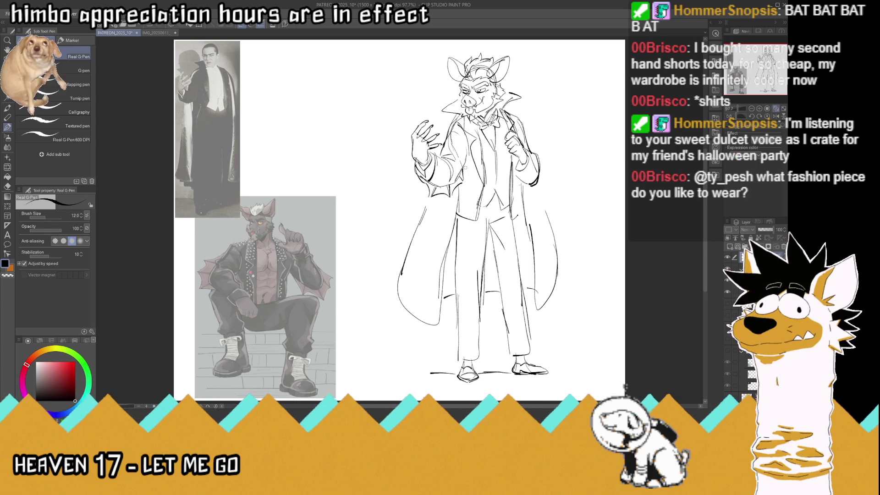
drag(532, 184, 530, 196)
mouse_move(545, 167)
mouse_down()
mouse_move(528, 197)
mouse_move(557, 245)
mouse_up()
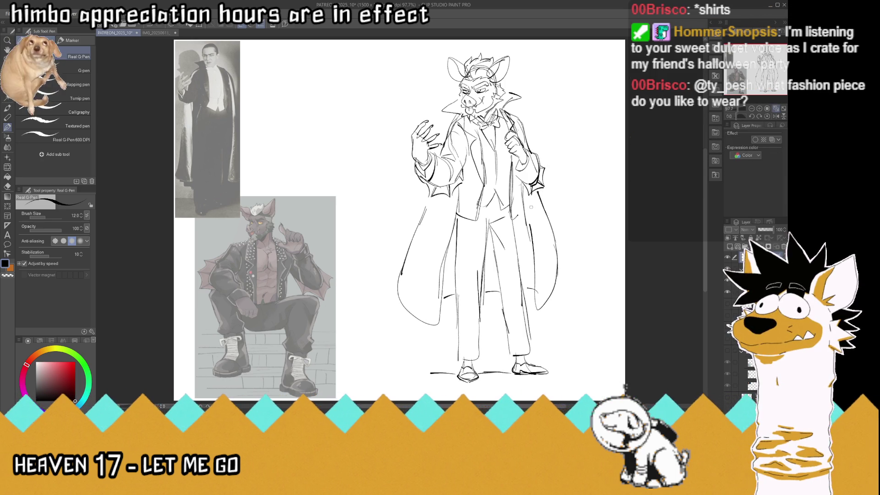
scroll(440, 66, up, 1)
- Extend the right ear tip, add strokes along the cape's left edge and shoulder, and save
scroll(440, 65, up, 1)
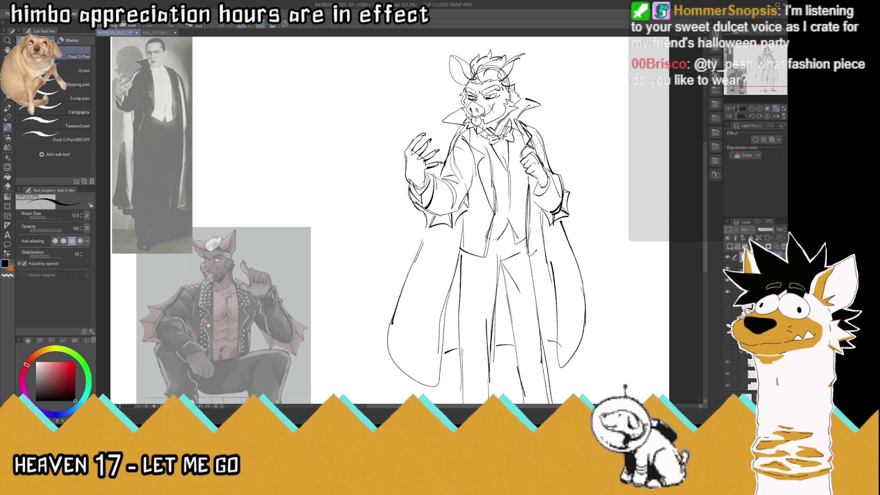
drag(520, 64, 530, 51)
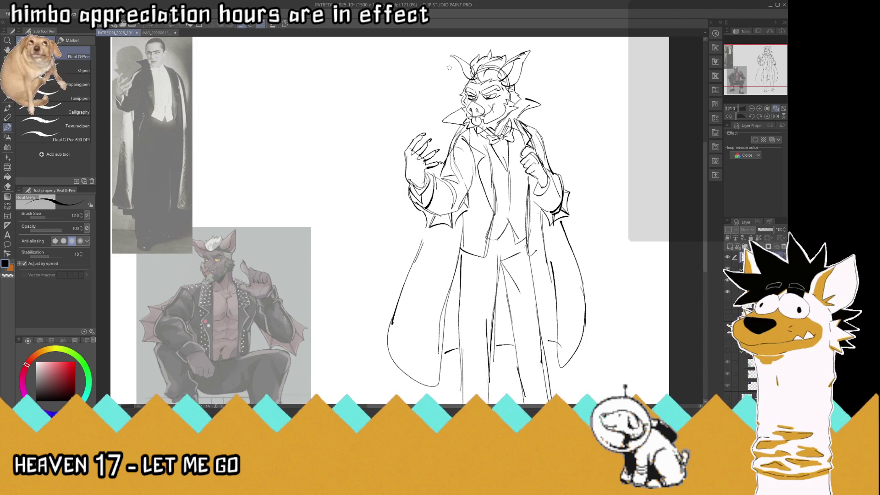
mouse_move(411, 262)
mouse_down()
mouse_move(431, 229)
mouse_move(400, 296)
mouse_up()
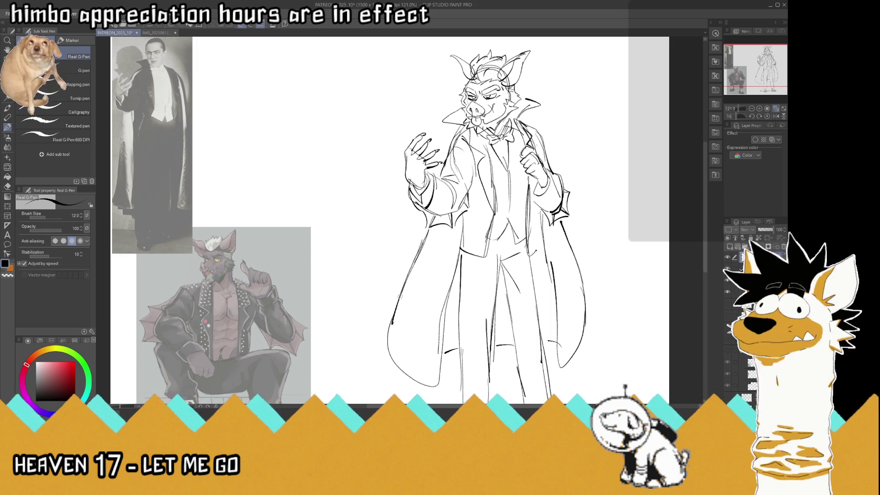
drag(429, 230, 426, 212)
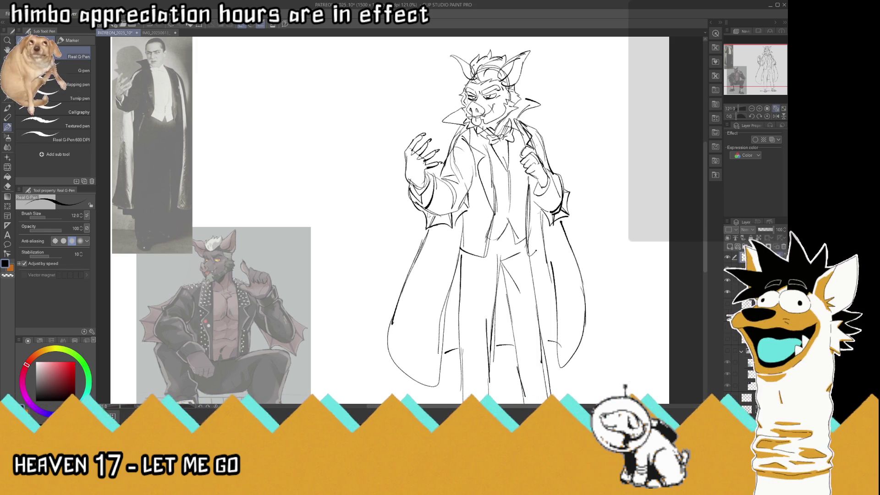
key(ctrl+s)
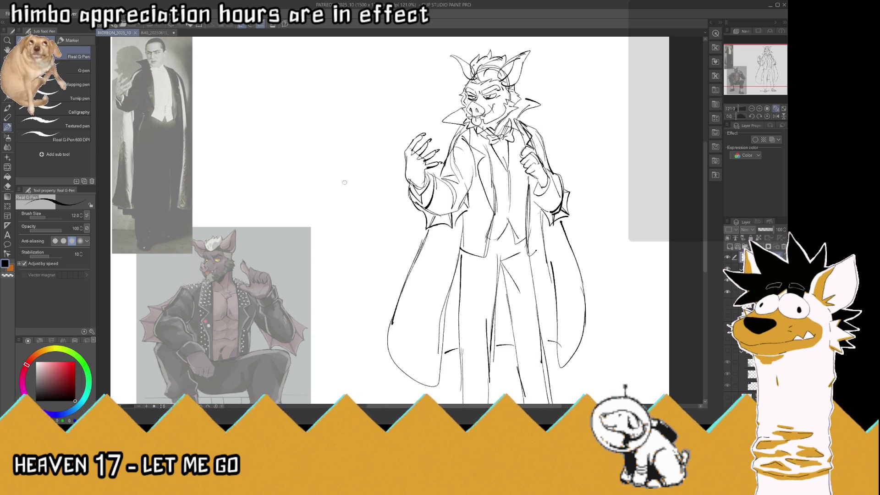
- Refine the right hand, cuff and sleeve, add a collar and bow tie stroke, then zoom out
mouse_move(533, 177)
mouse_down()
mouse_move(525, 208)
mouse_move(538, 183)
mouse_move(534, 241)
mouse_up()
mouse_move(539, 197)
mouse_down()
mouse_move(533, 240)
mouse_move(532, 207)
mouse_up()
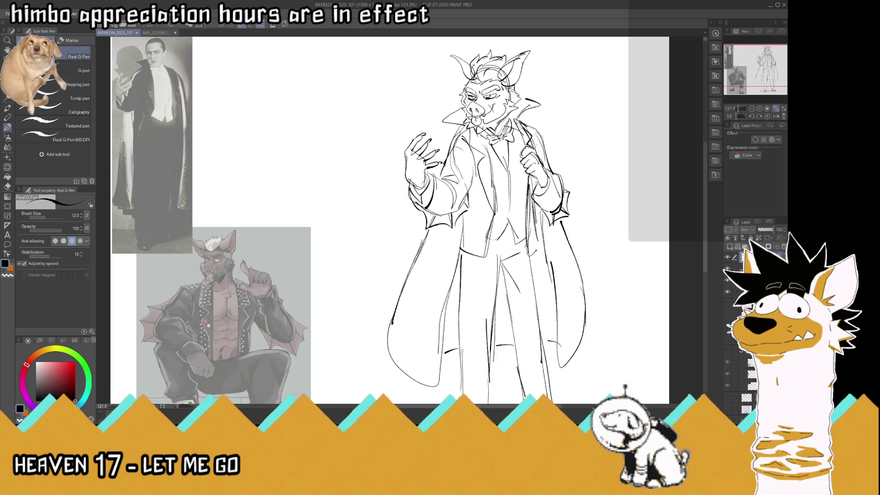
drag(537, 173, 533, 186)
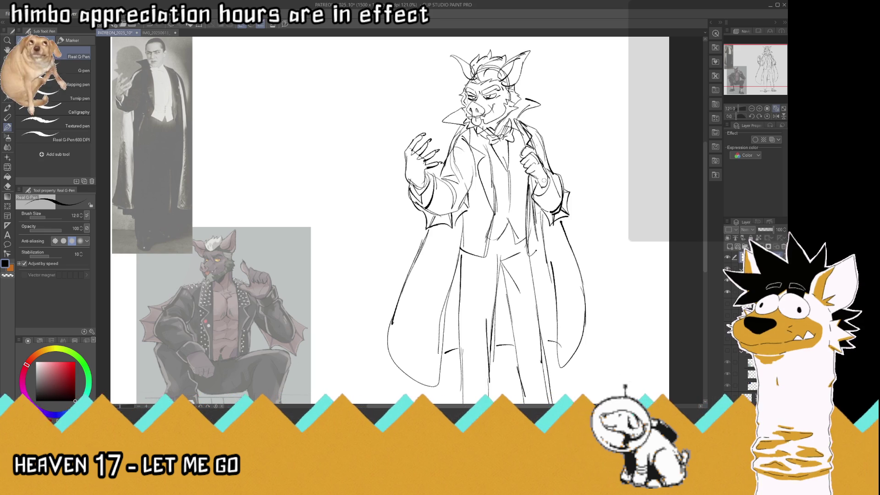
drag(516, 126, 524, 149)
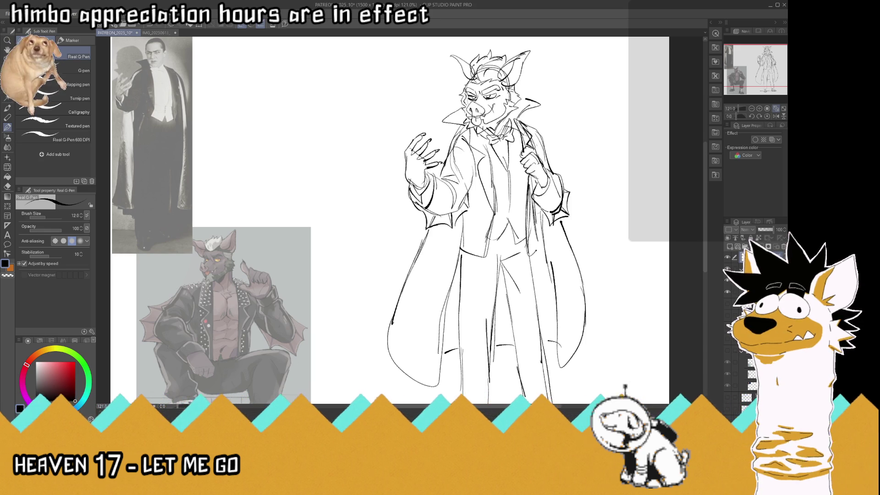
key(ctrl+minus)
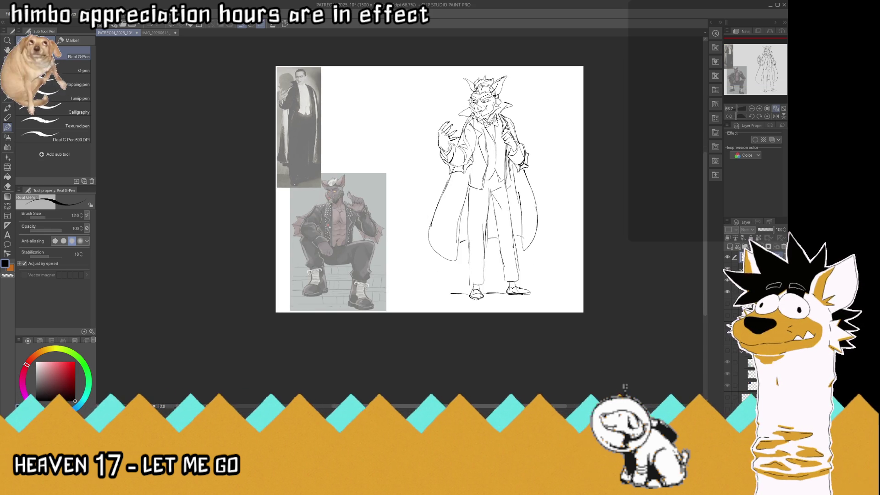
- Mirror the canvas view, erase the shoes and ground line, and redraw both trouser hems
scroll(761, 82, up, 2)
click(775, 116)
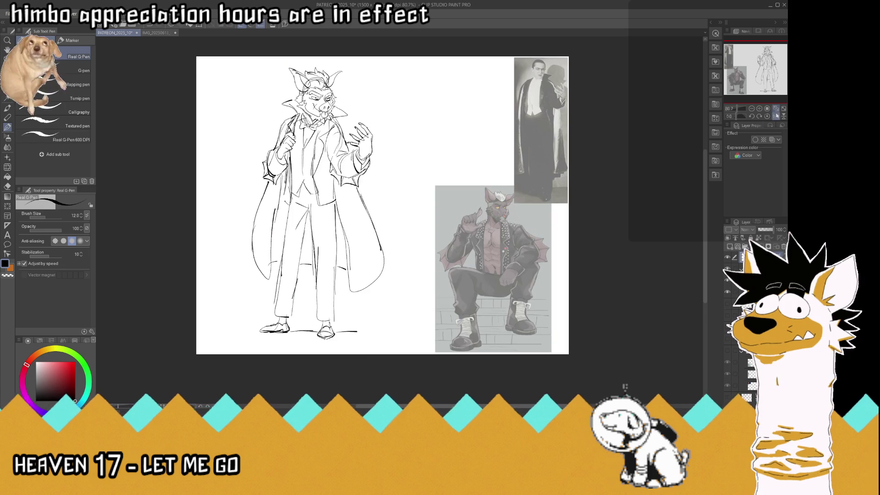
scroll(219, 266, up, 1)
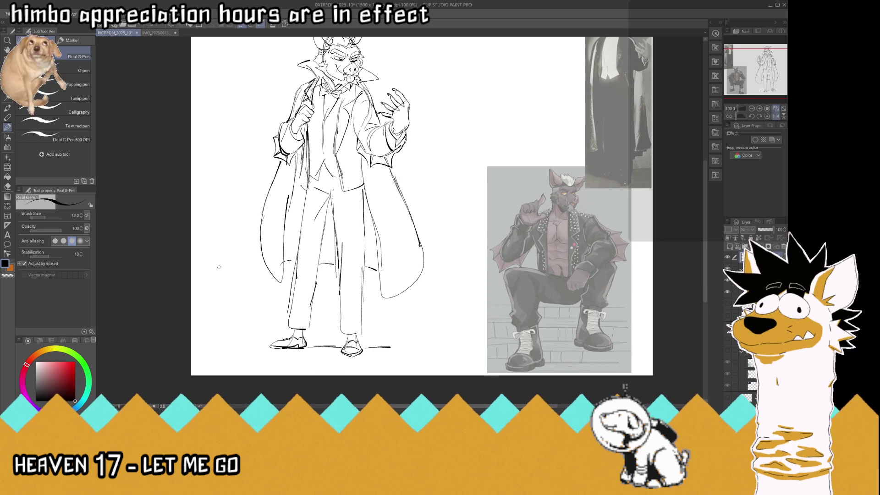
mouse_move(266, 345)
mouse_down()
mouse_move(216, 345)
mouse_move(320, 347)
mouse_move(334, 355)
mouse_up()
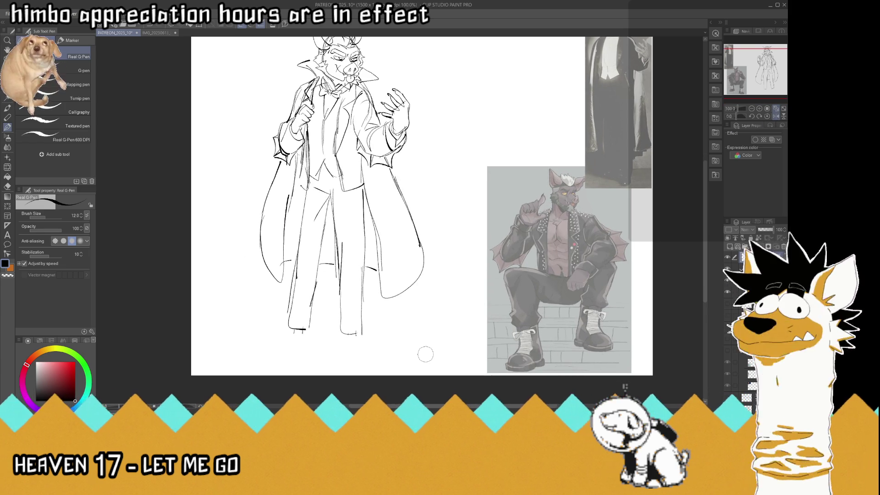
mouse_move(305, 328)
mouse_down()
mouse_move(289, 329)
mouse_move(285, 340)
mouse_move(299, 341)
mouse_move(268, 350)
mouse_up()
mouse_move(345, 334)
mouse_down()
mouse_move(351, 326)
mouse_move(345, 346)
mouse_up()
drag(360, 317, 365, 353)
- Redraw both shoes, a new ground line, and the lower left trouser leg
mouse_move(301, 348)
mouse_down()
mouse_move(250, 352)
mouse_move(326, 350)
mouse_move(258, 351)
mouse_move(253, 342)
mouse_up()
drag(278, 340, 302, 339)
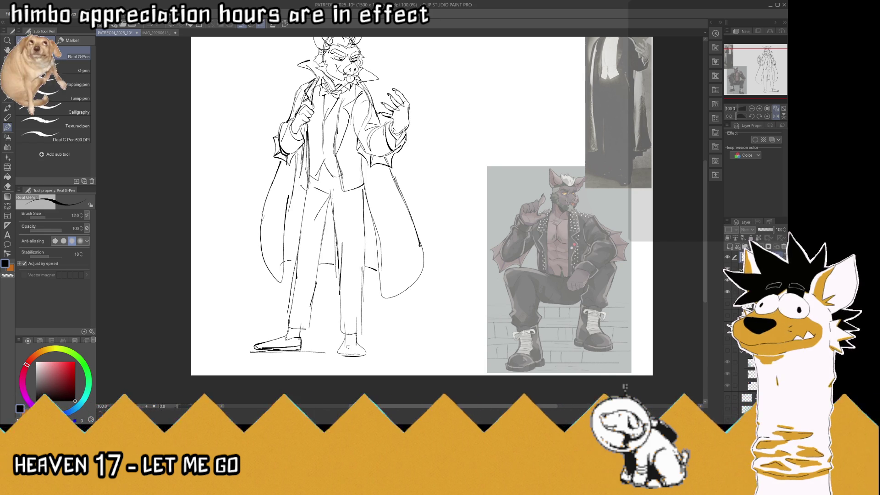
mouse_move(346, 343)
mouse_down()
mouse_move(358, 340)
mouse_move(350, 340)
mouse_move(359, 351)
mouse_up()
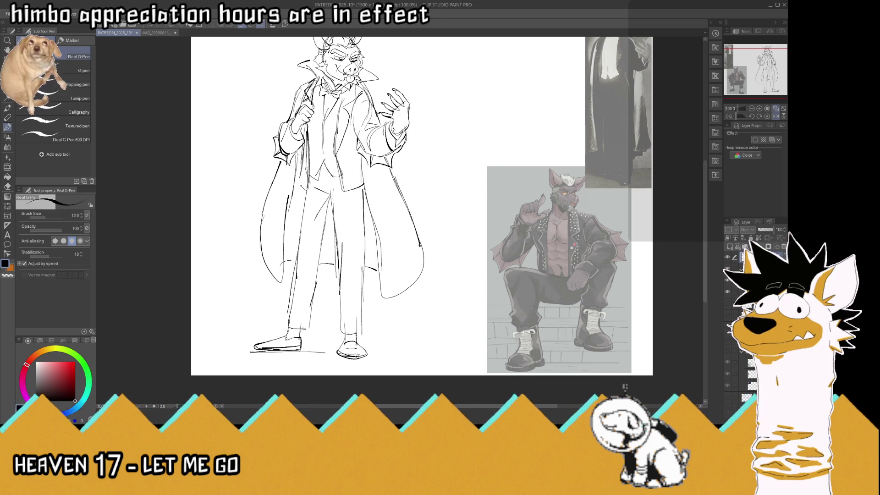
drag(338, 342, 345, 351)
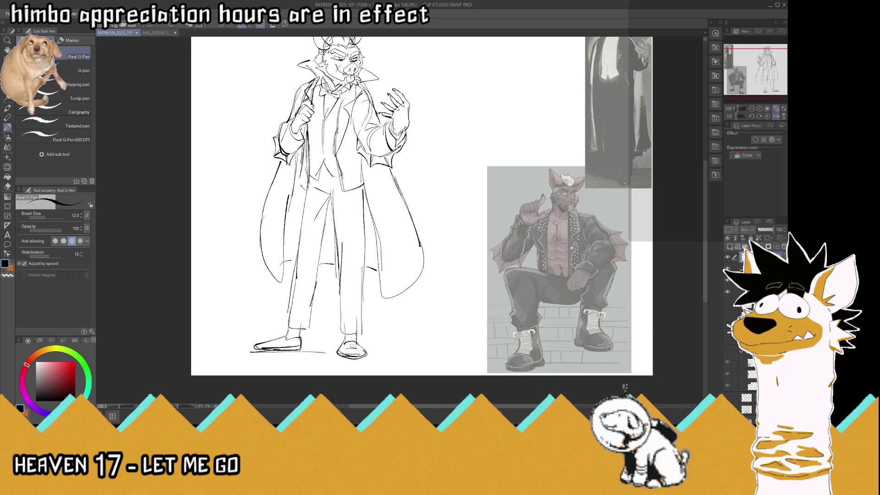
drag(302, 296, 286, 334)
drag(323, 249, 314, 285)
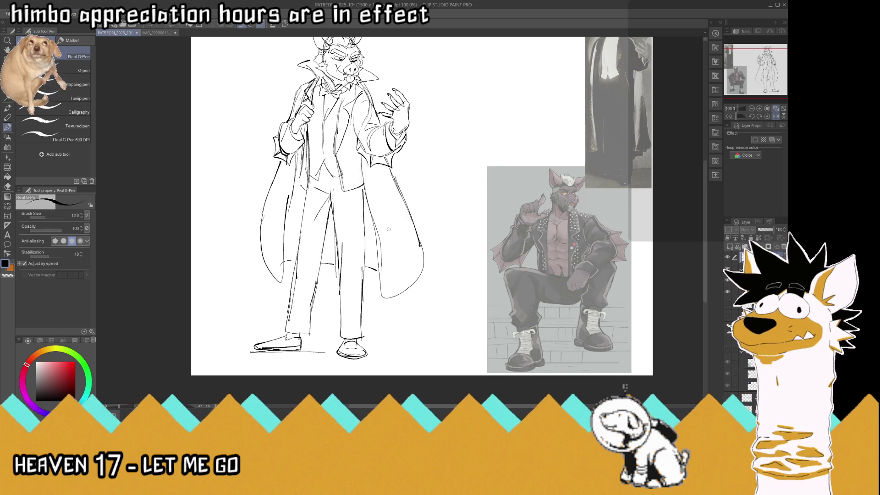
- Flip the view back to normal and fit the whole page to the window
scroll(387, 228, down, 4)
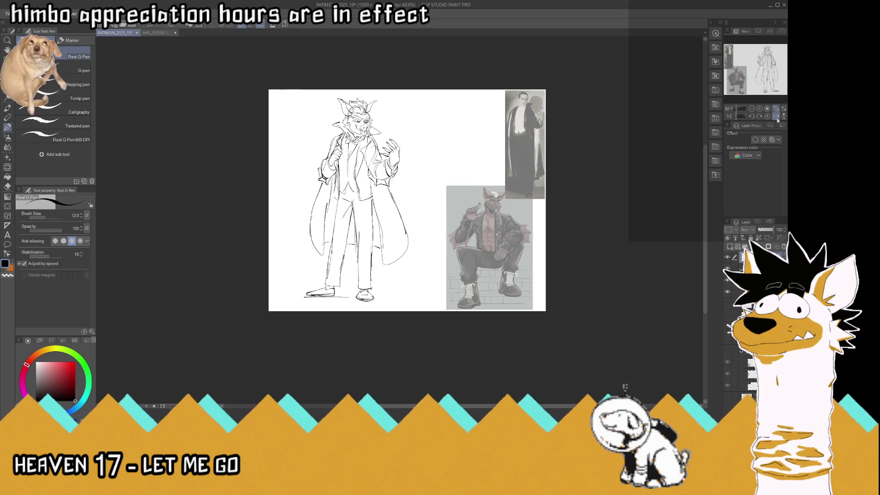
click(775, 116)
click(776, 108)
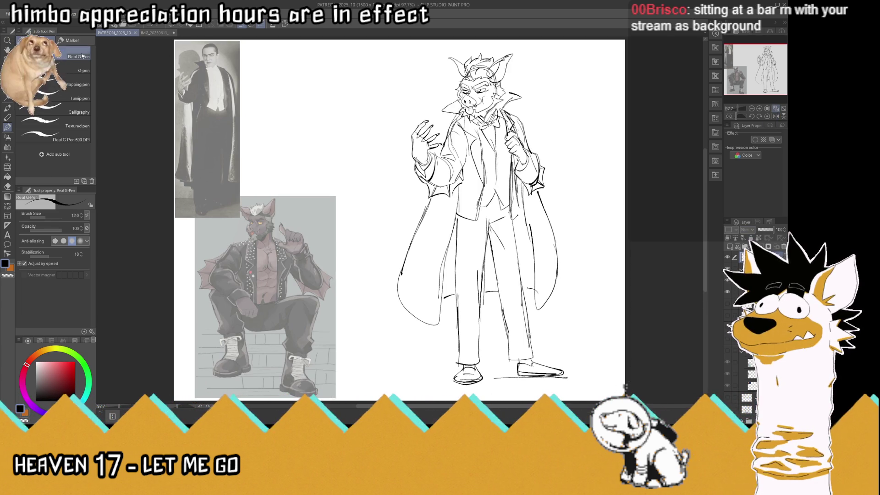
- Hide the reference images and rotate the figure layer slightly in a mirrored view
key(k)
key(alt+bracketleft)
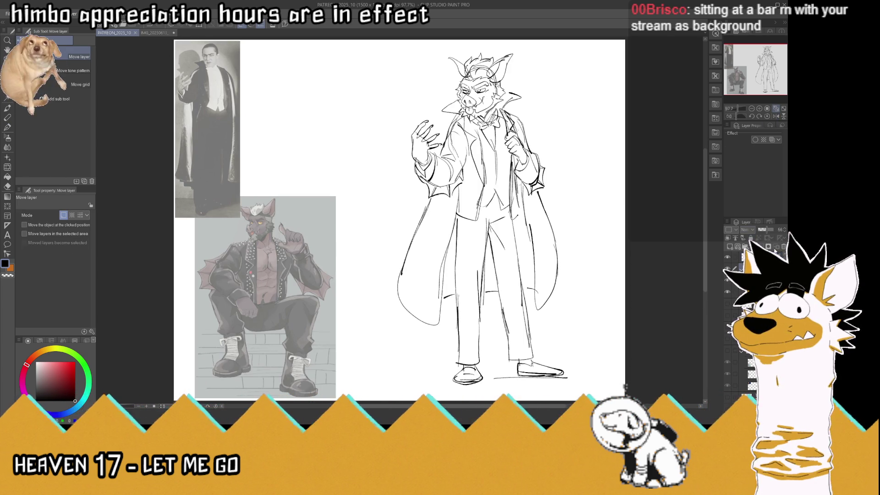
click(784, 246)
click(775, 116)
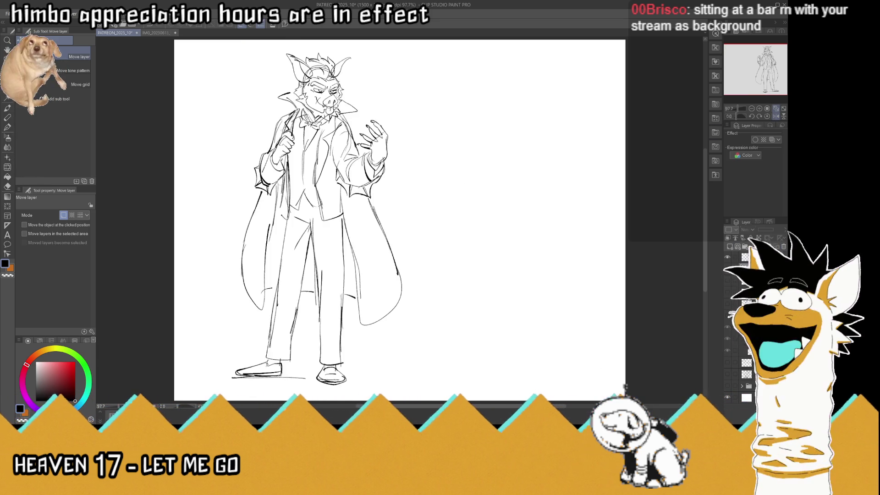
key(ctrl+t)
drag(412, 51, 407, 45)
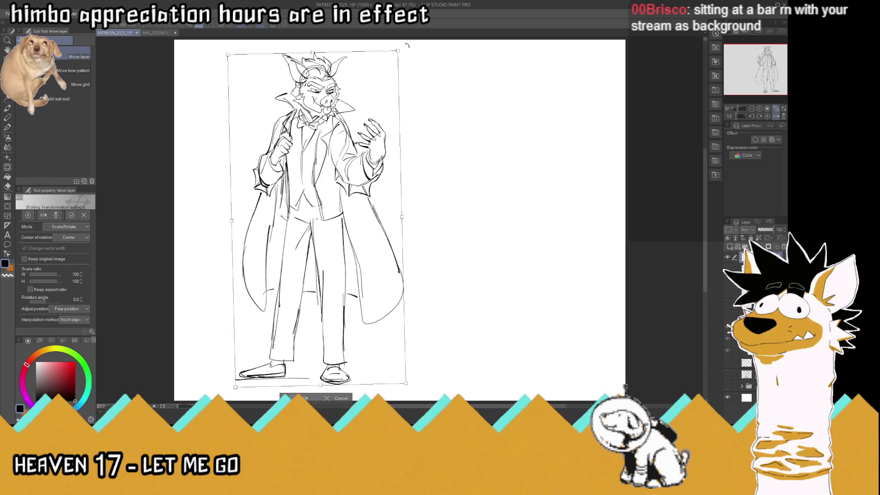
key(Return)
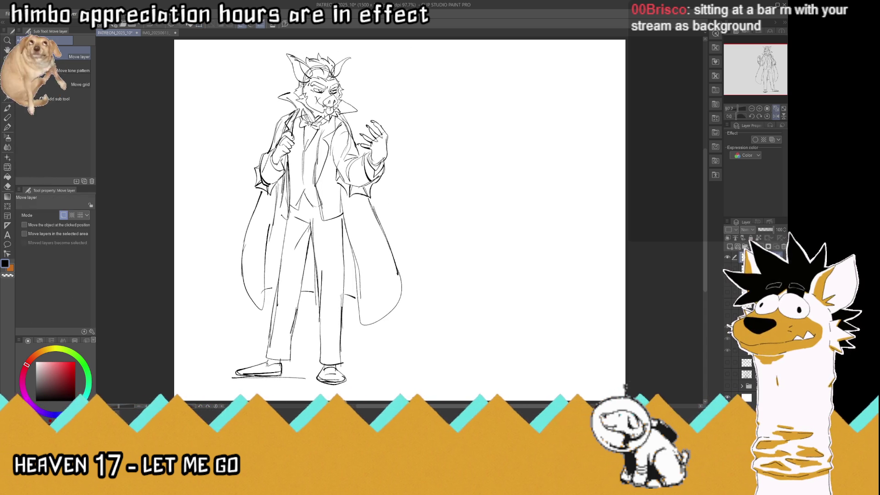
- Lasso the legs and feet, skew them to slant right, then mirror the view back
key(m)
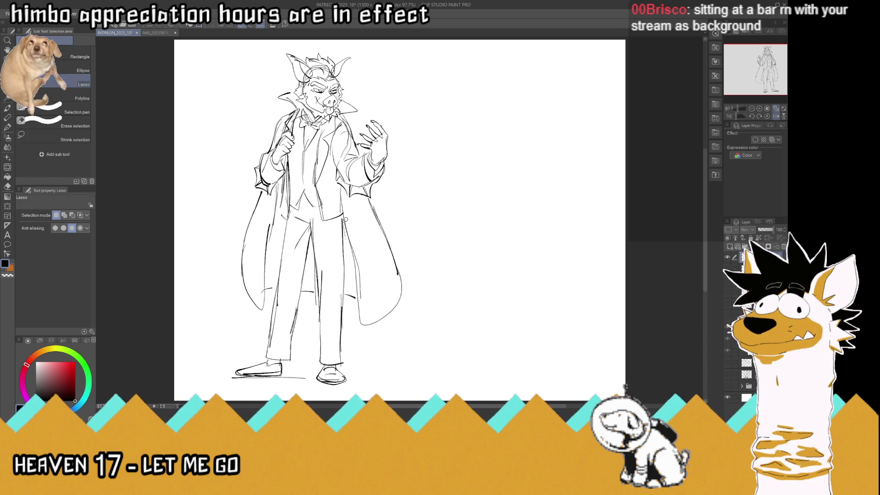
mouse_move(341, 216)
mouse_down()
mouse_move(304, 209)
mouse_move(288, 220)
mouse_move(246, 339)
mouse_move(369, 349)
mouse_move(347, 294)
mouse_move(351, 260)
mouse_up()
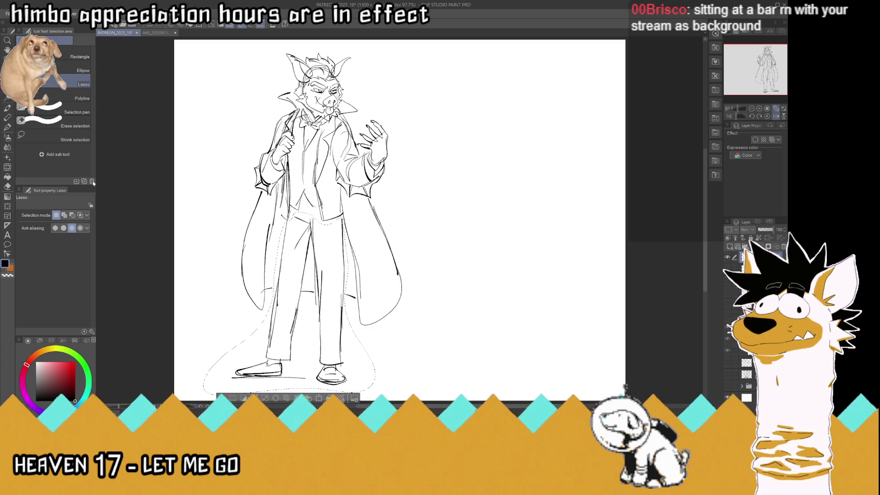
key(ctrl+t)
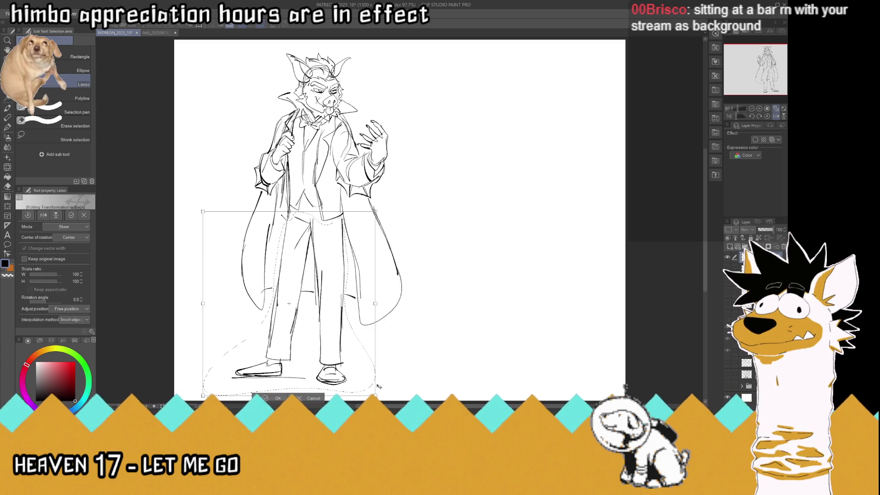
drag(374, 397, 385, 396)
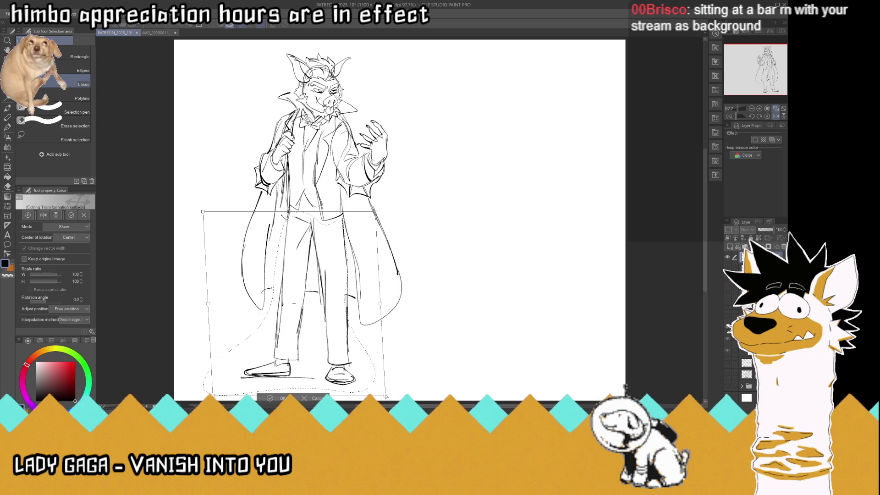
key(Return)
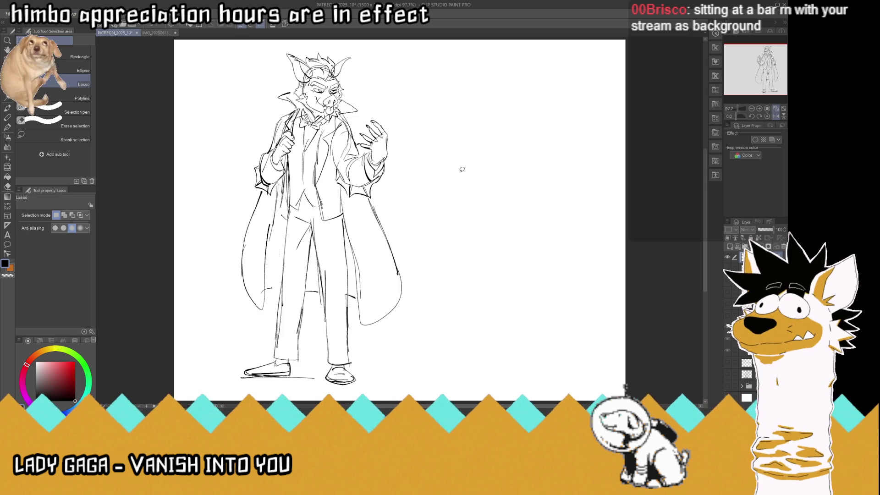
key(ctrl+d)
key(h)
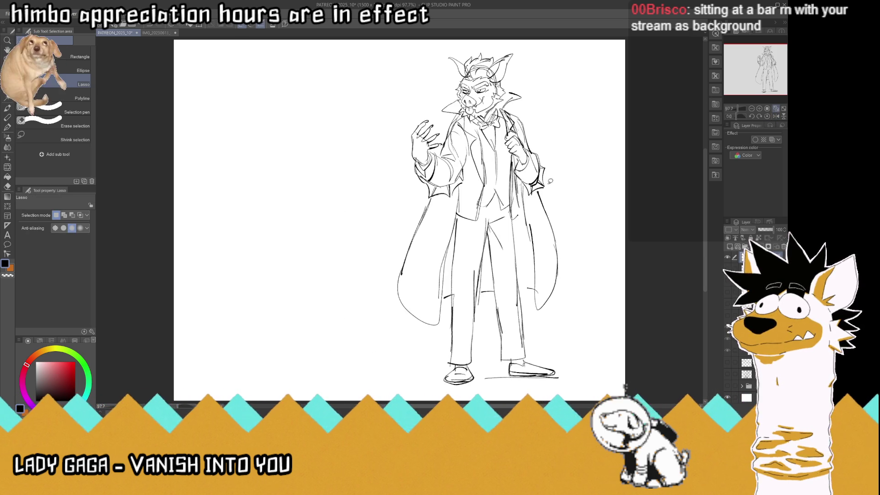
- Move the figure toward the page centre and enlarge it to 105%
key(k)
mouse_move(498, 236)
mouse_down()
mouse_move(383, 244)
mouse_move(405, 247)
mouse_up()
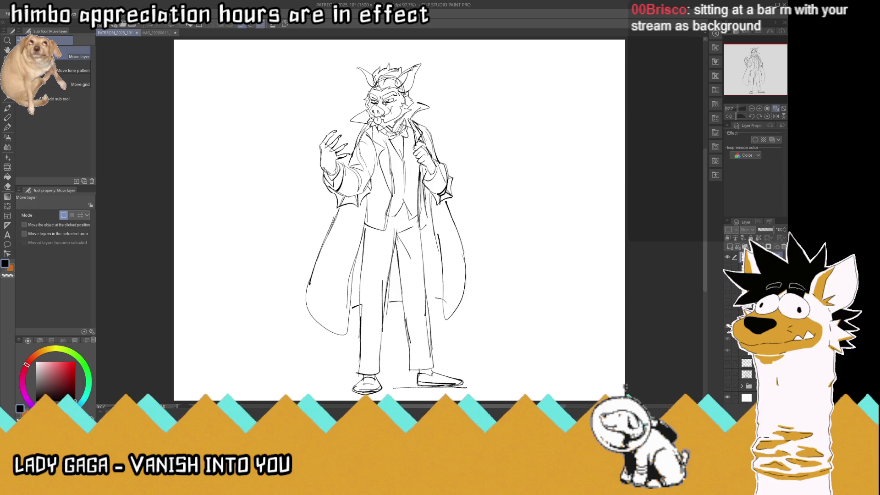
key(ctrl+t)
drag(305, 59, 301, 44)
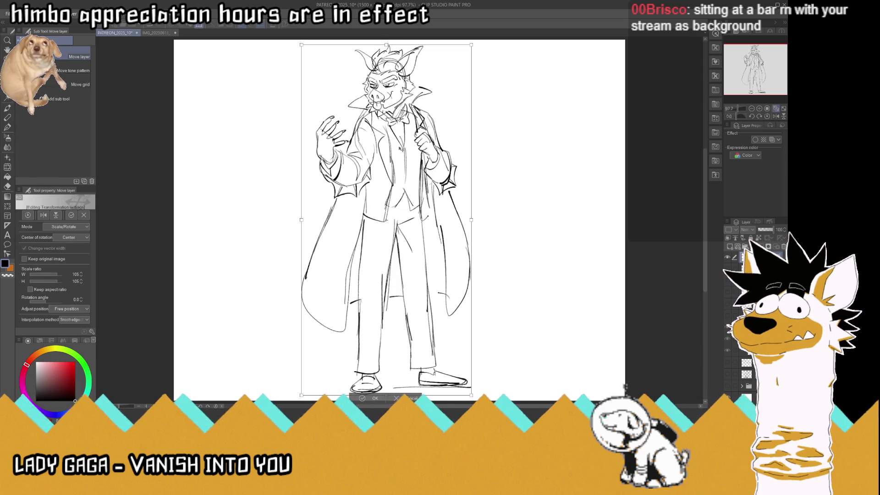
key(Return)
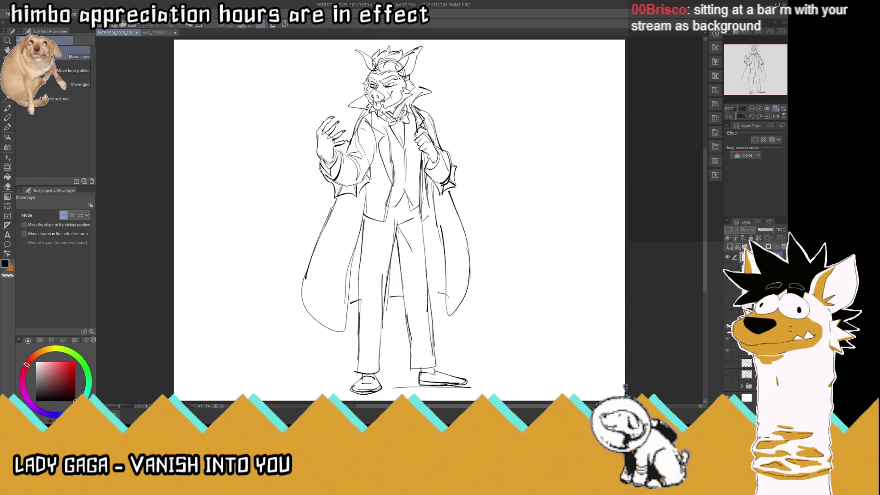
click(195, 208)
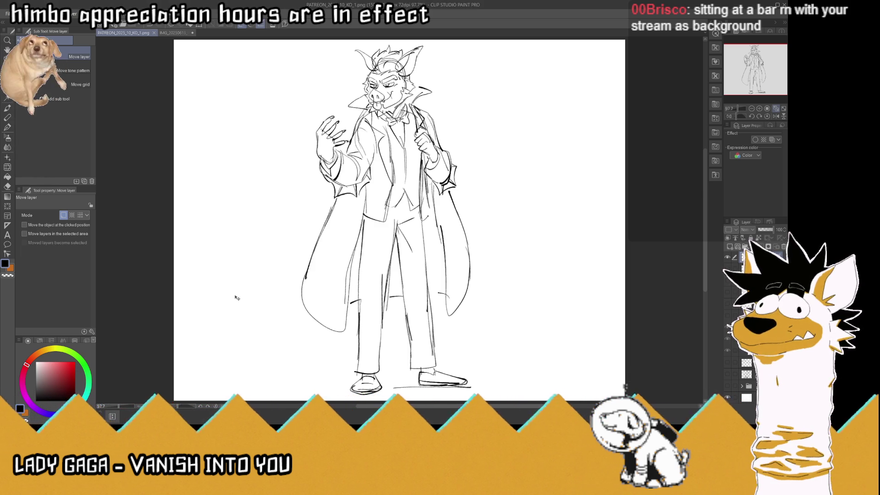
- Save a transparent copy as PATREON_2025_10_KO_2.png, then hide the sketch in the main document
click(727, 397)
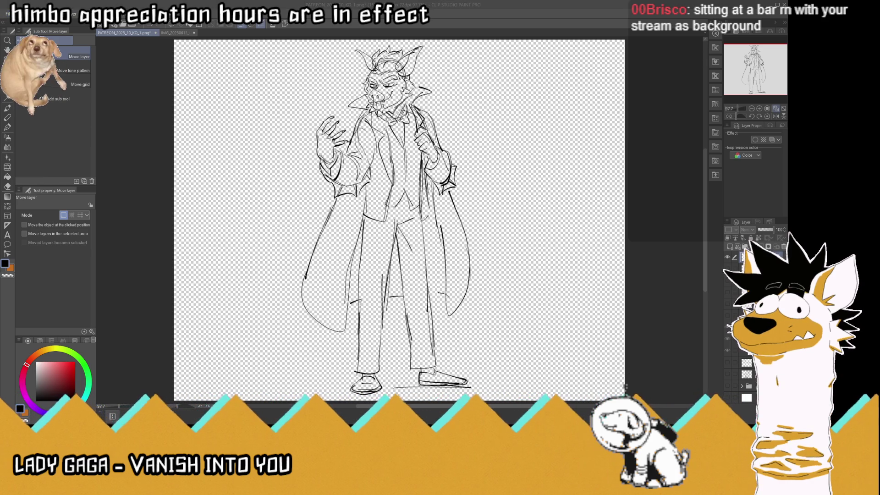
key(Return)
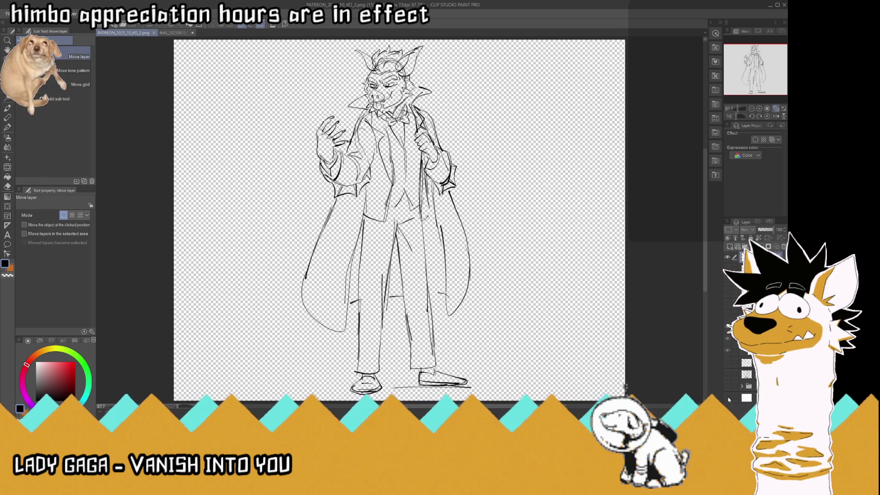
click(728, 397)
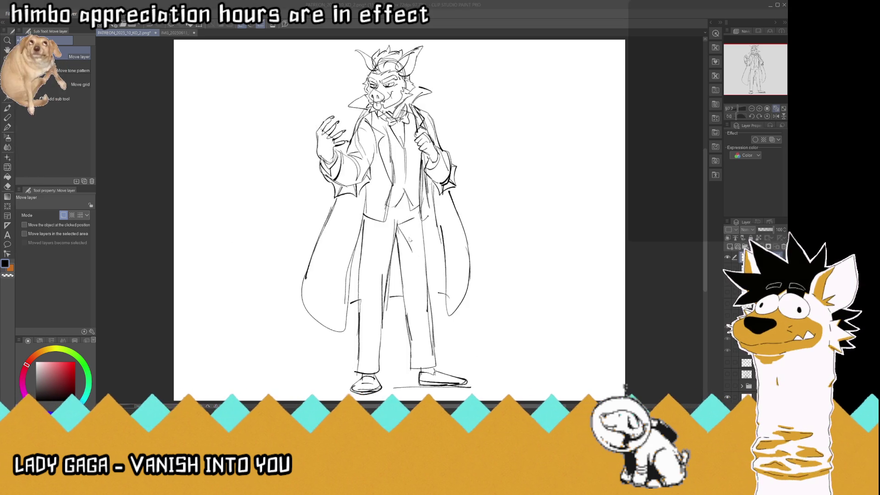
key(ctrl+w)
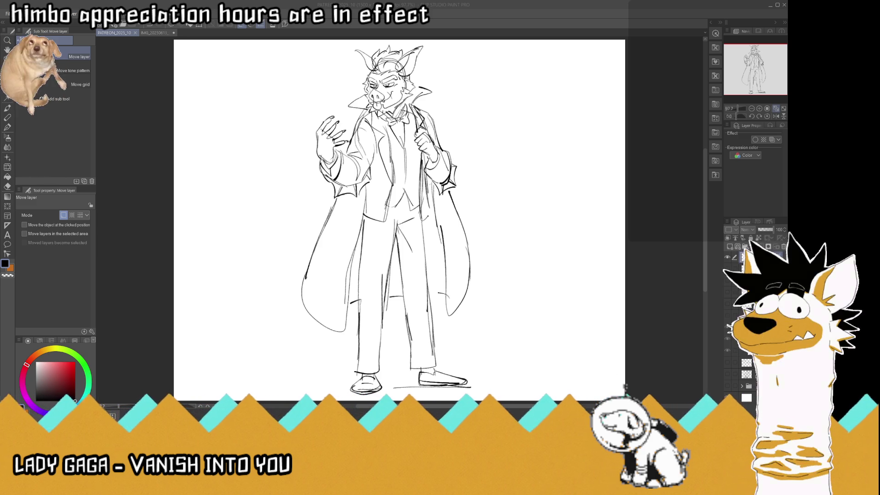
click(727, 258)
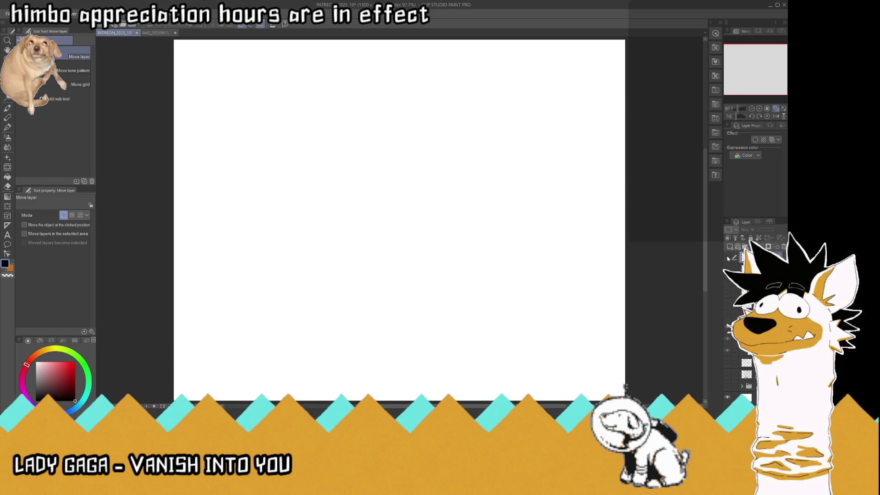
- Save the document with the sketch layer hidden and refocus the painting window
key(ctrl+s)
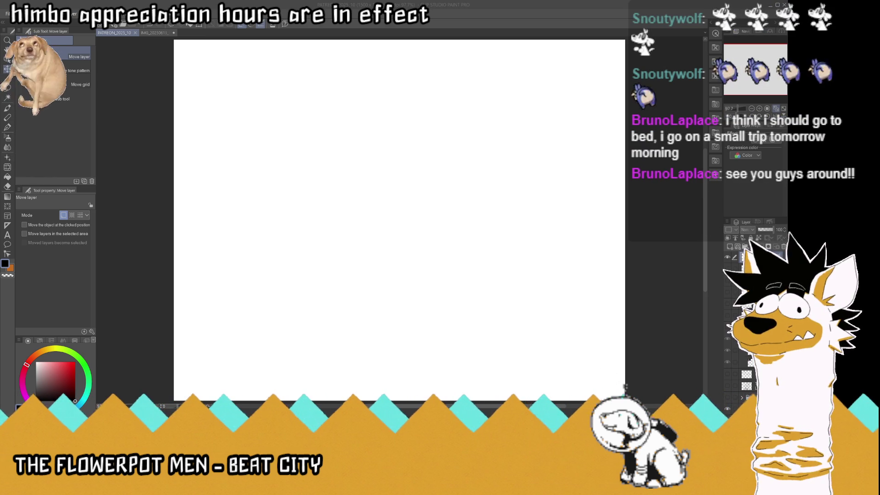
click(660, 251)
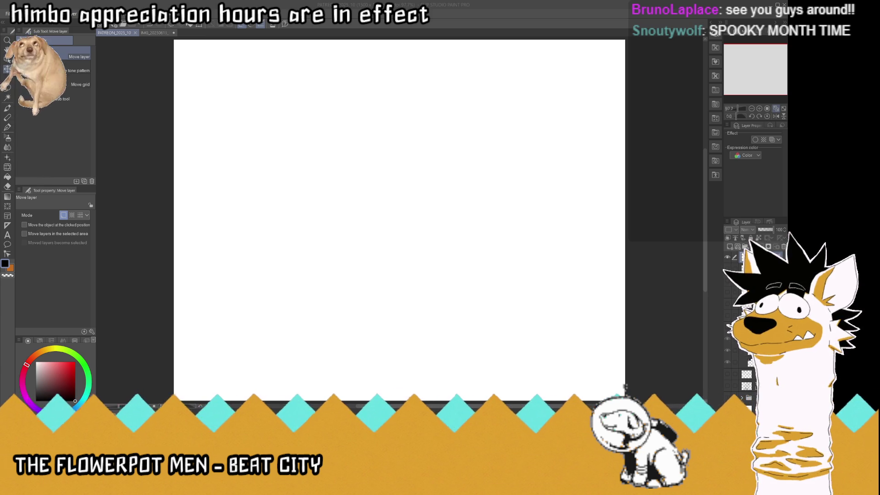
click(542, 86)
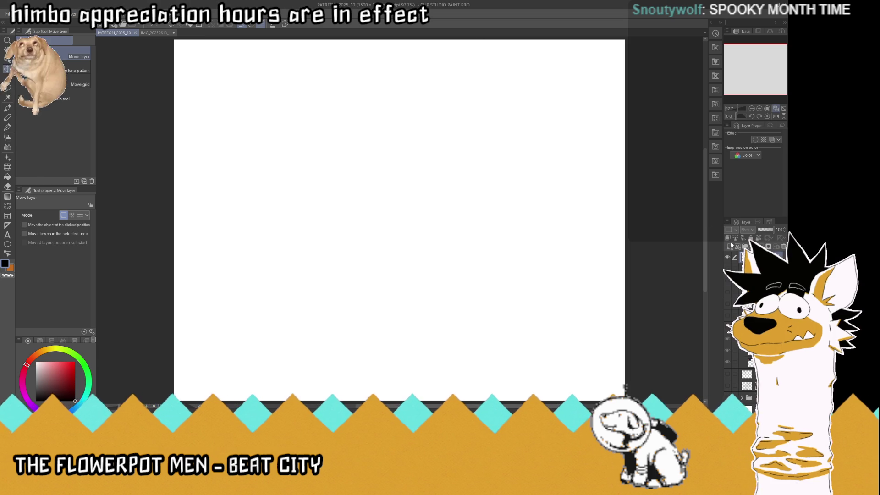
key(ctrl+v)
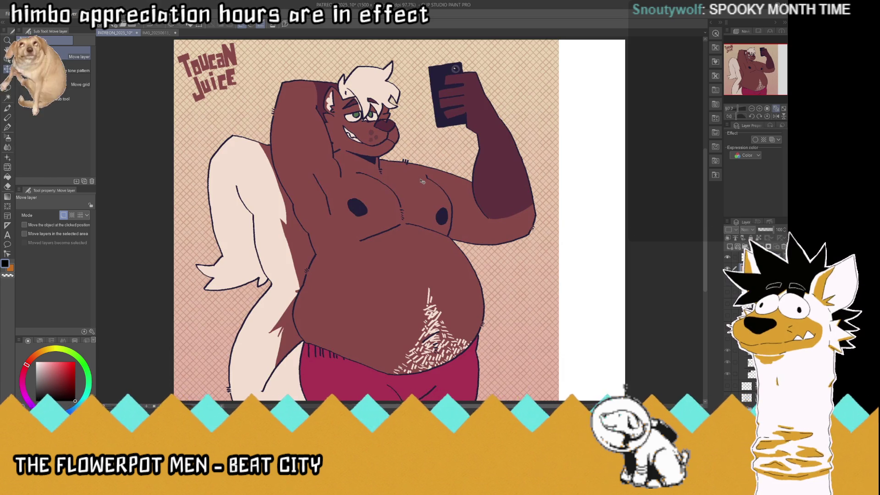
key(ctrl+t)
key(ctrl+minus)
key(ctrl+minus)
drag(474, 274, 374, 184)
click(308, 190)
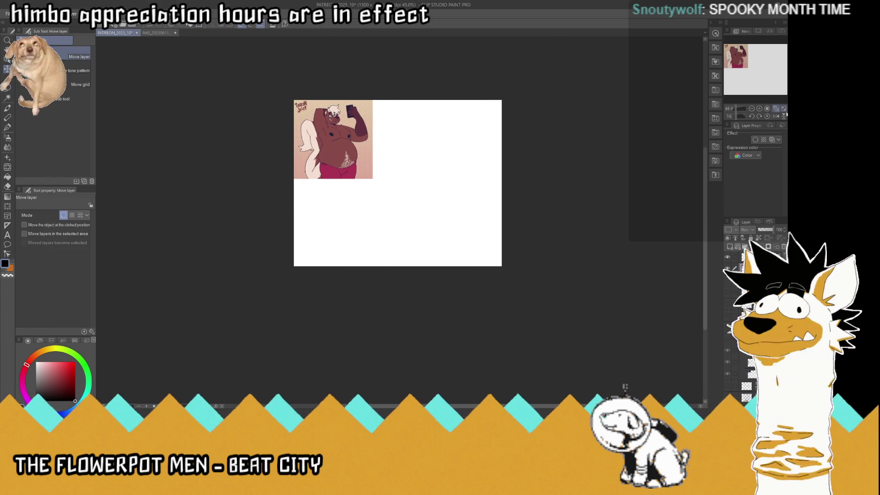
click(775, 108)
drag(278, 120, 257, 119)
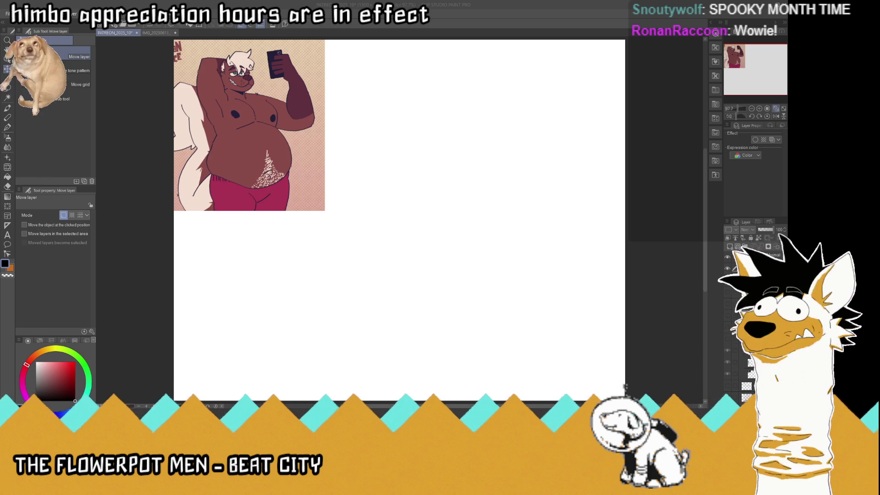
click(518, 21)
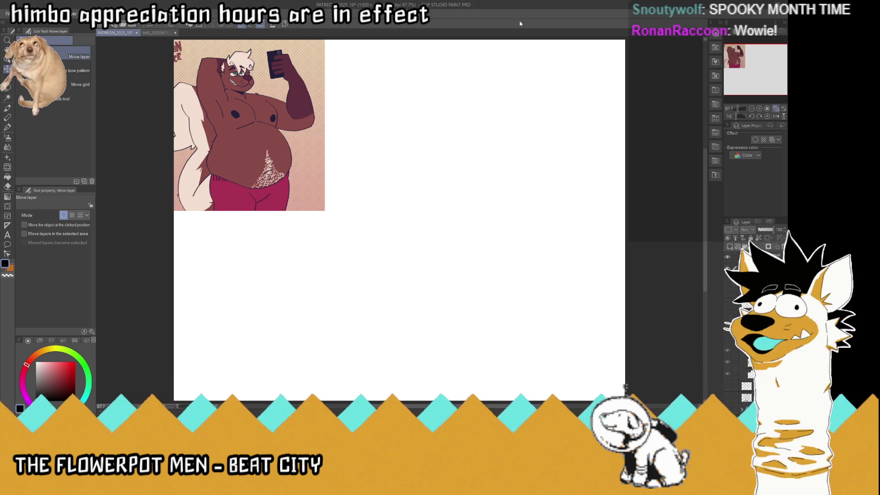
- Save, switch to the Real G-Pen, and set the bear reference layer's opacity to 40%
key(ctrl+s)
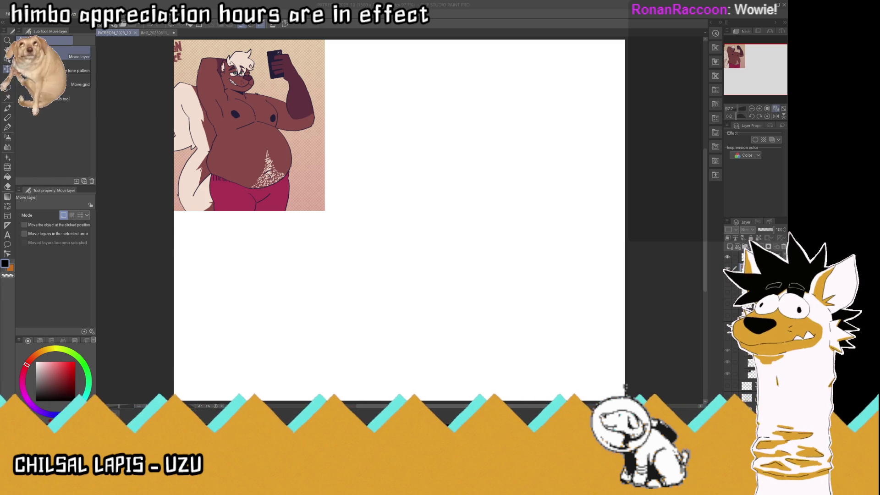
click(426, 336)
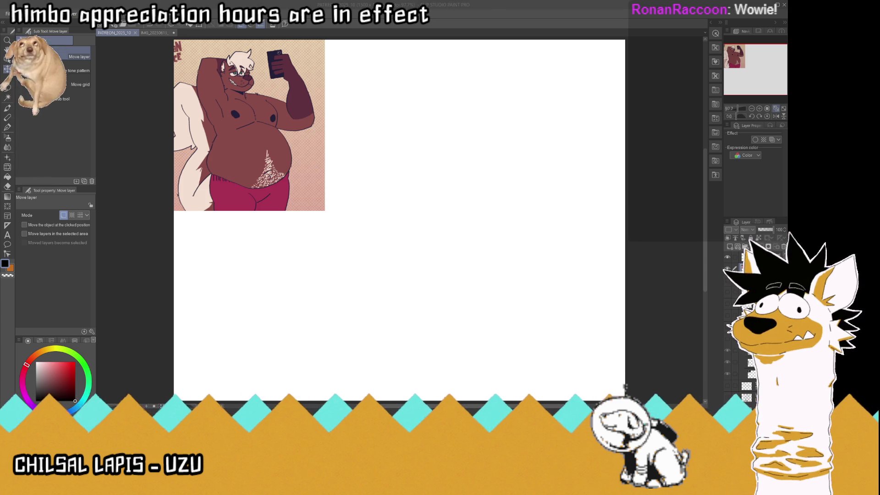
click(7, 128)
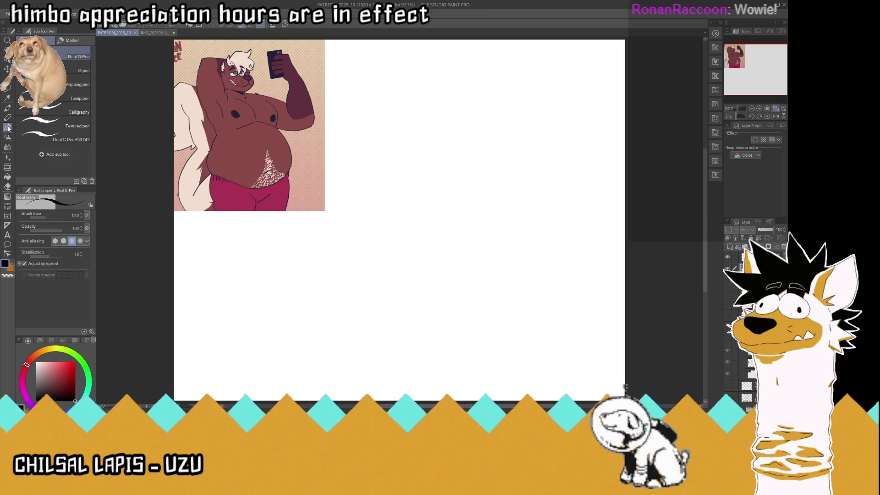
click(762, 229)
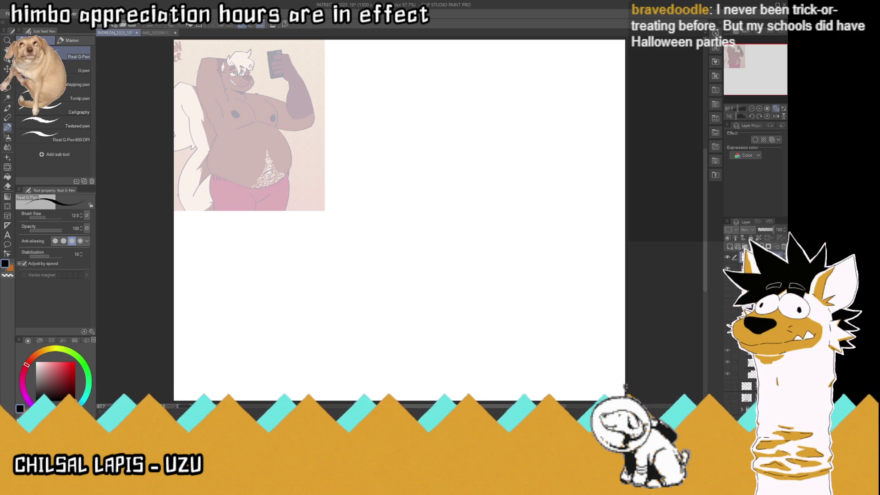
- Save the document with the 40%-opacity bear reference
key(ctrl+s)
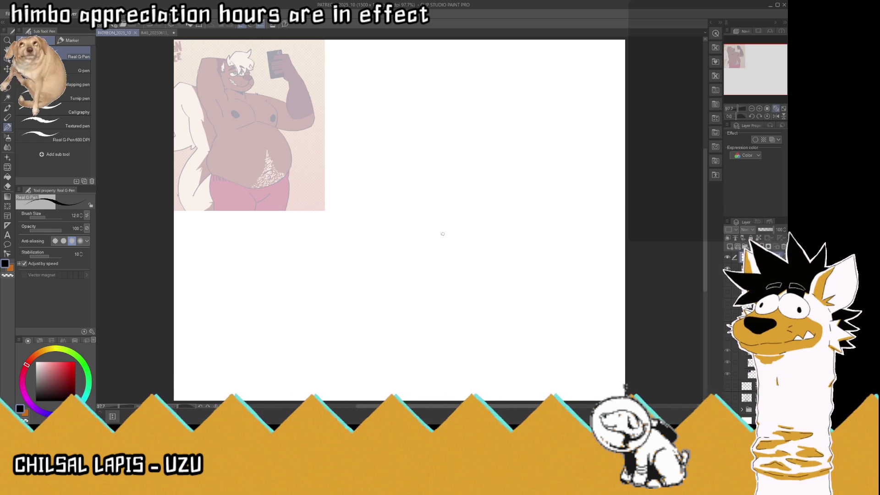
- Sketch the round belly's bottom curve and sides, the body outline, and a chest line
mouse_move(486, 268)
mouse_down()
mouse_move(429, 271)
mouse_move(420, 220)
mouse_up()
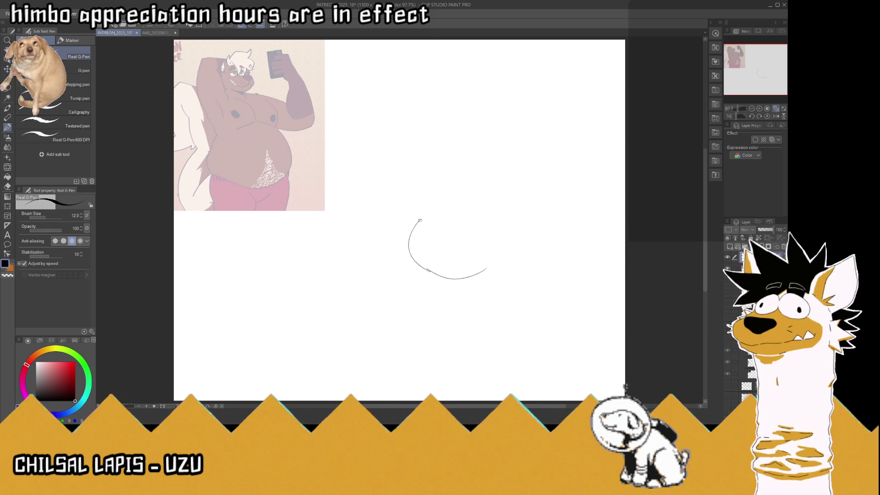
mouse_move(452, 279)
mouse_down()
mouse_move(472, 280)
mouse_move(529, 201)
mouse_move(536, 224)
mouse_up()
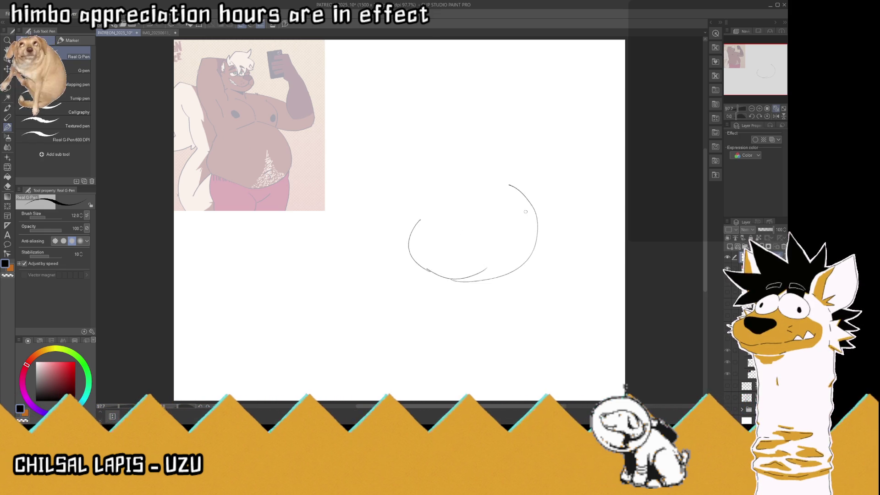
drag(398, 180, 409, 256)
drag(399, 181, 412, 146)
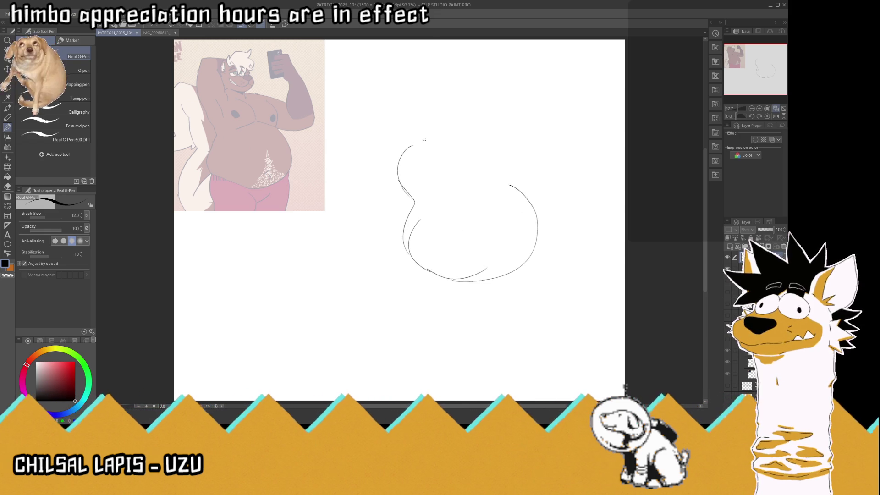
drag(465, 196, 504, 183)
- Draw the top of the head with its ear and the raised right arm
mouse_move(490, 148)
mouse_down()
mouse_move(504, 161)
mouse_move(430, 140)
mouse_move(449, 96)
mouse_move(489, 101)
mouse_move(489, 126)
mouse_move(397, 155)
mouse_up()
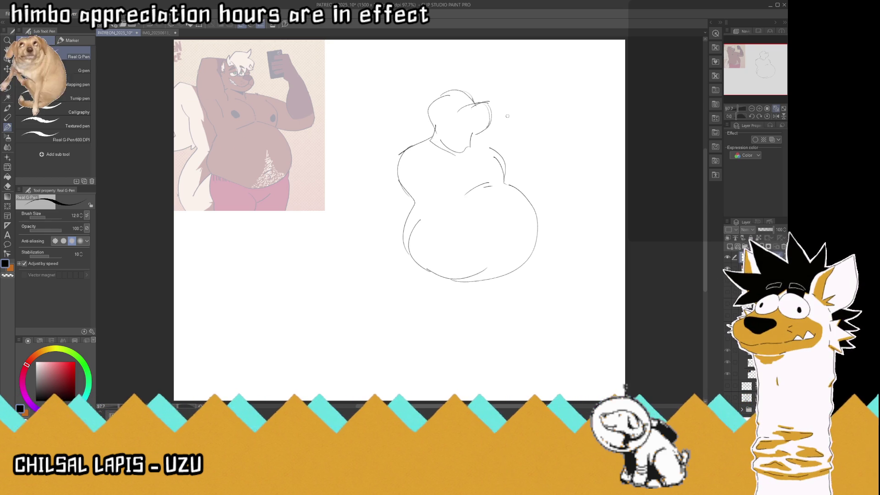
mouse_move(485, 132)
mouse_down()
mouse_move(515, 145)
mouse_move(524, 196)
mouse_move(540, 195)
mouse_up()
mouse_move(519, 138)
mouse_down()
mouse_move(512, 183)
mouse_move(556, 158)
mouse_move(537, 137)
mouse_up()
drag(512, 173, 513, 135)
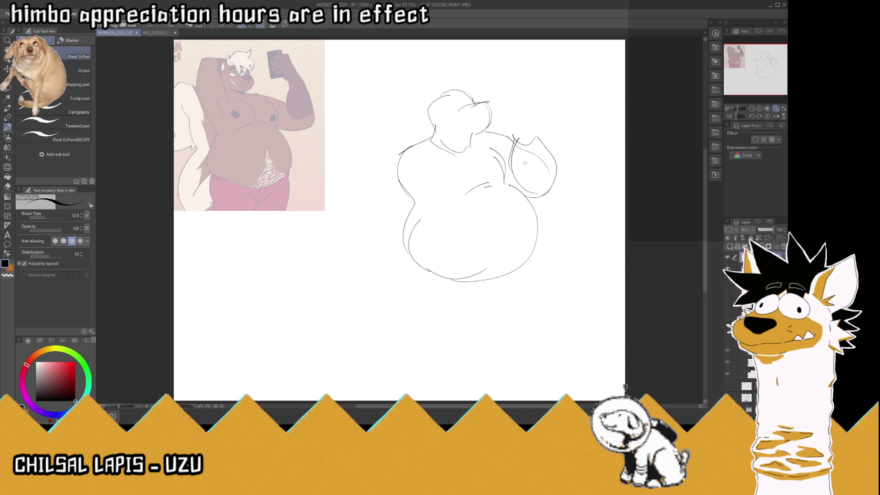
- Sketch the raised arm's fist, with short strokes beside it
mouse_move(513, 136)
mouse_down()
mouse_move(512, 112)
mouse_move(535, 121)
mouse_move(524, 117)
mouse_move(521, 134)
mouse_move(527, 114)
mouse_move(514, 122)
mouse_move(531, 108)
mouse_move(514, 104)
mouse_move(513, 115)
mouse_move(546, 135)
mouse_move(537, 156)
mouse_move(536, 141)
mouse_up()
drag(496, 111, 512, 114)
drag(496, 130, 512, 120)
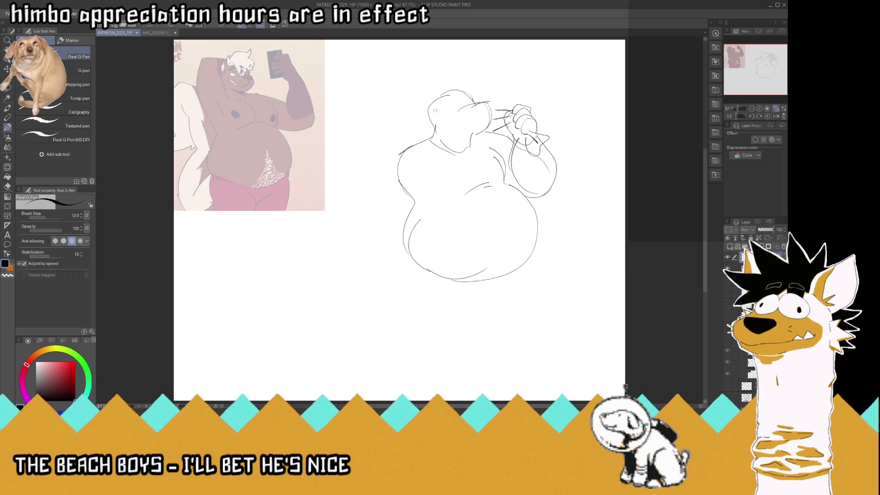
- Outline the sack and left arm, fill out the lower-left belly, and shape the paw
mouse_move(421, 107)
mouse_down()
mouse_move(365, 123)
mouse_move(348, 144)
mouse_move(353, 197)
mouse_move(388, 215)
mouse_up()
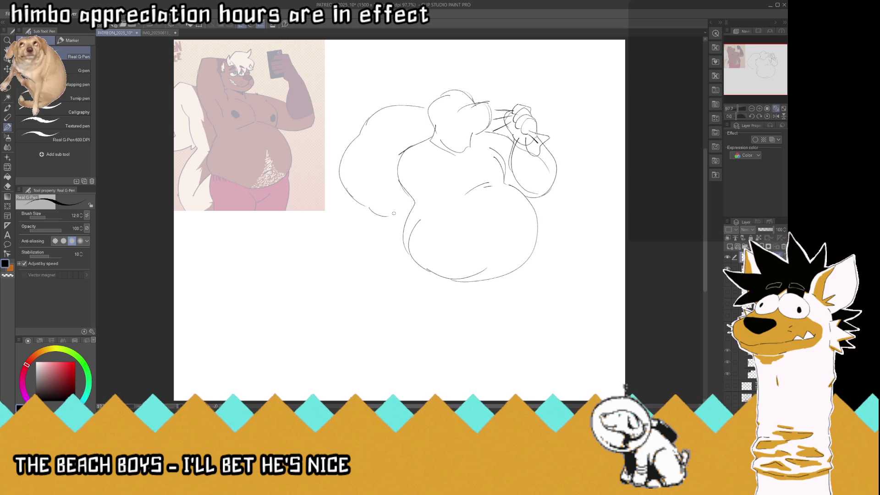
drag(492, 110, 513, 108)
drag(430, 100, 398, 105)
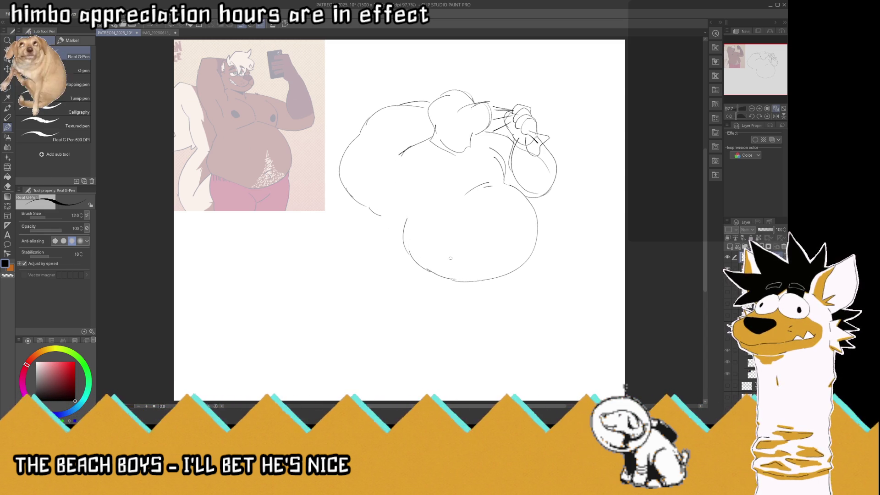
mouse_move(414, 147)
mouse_down()
mouse_move(380, 187)
mouse_move(426, 208)
mouse_move(406, 223)
mouse_move(384, 209)
mouse_up()
mouse_move(387, 174)
mouse_down()
mouse_move(365, 229)
mouse_move(403, 236)
mouse_move(397, 260)
mouse_move(398, 251)
mouse_move(411, 277)
mouse_move(392, 285)
mouse_move(366, 275)
mouse_move(382, 258)
mouse_move(367, 255)
mouse_move(378, 247)
mouse_up()
drag(369, 213, 364, 231)
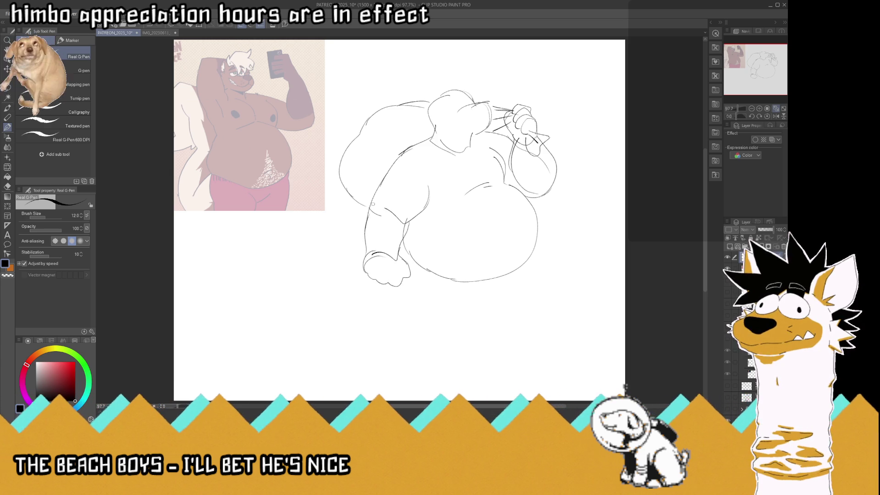
- Shift the whole sketch layer slightly up and left, then return to the pen
key(k)
drag(440, 184, 421, 169)
click(7, 128)
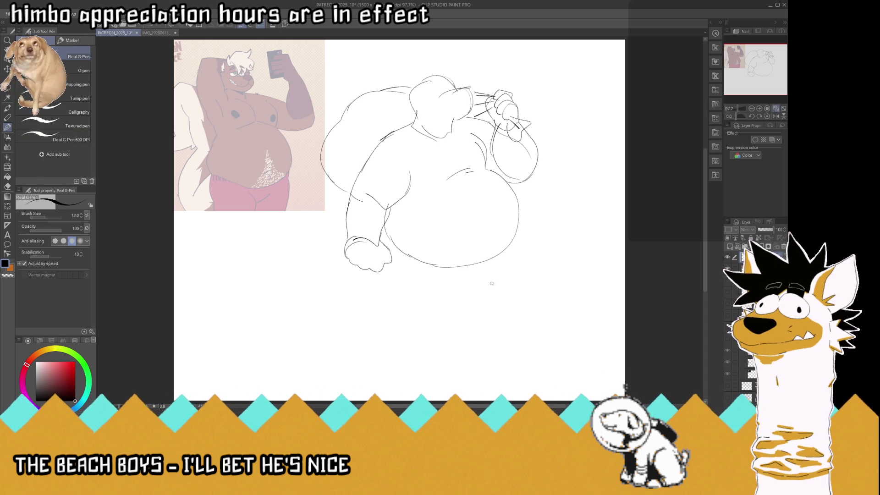
- Sketch both striding legs under the belly, the bent left knee, a thigh line and the foot
drag(471, 288, 493, 307)
mouse_move(518, 244)
mouse_down()
mouse_move(565, 314)
mouse_move(531, 341)
mouse_up()
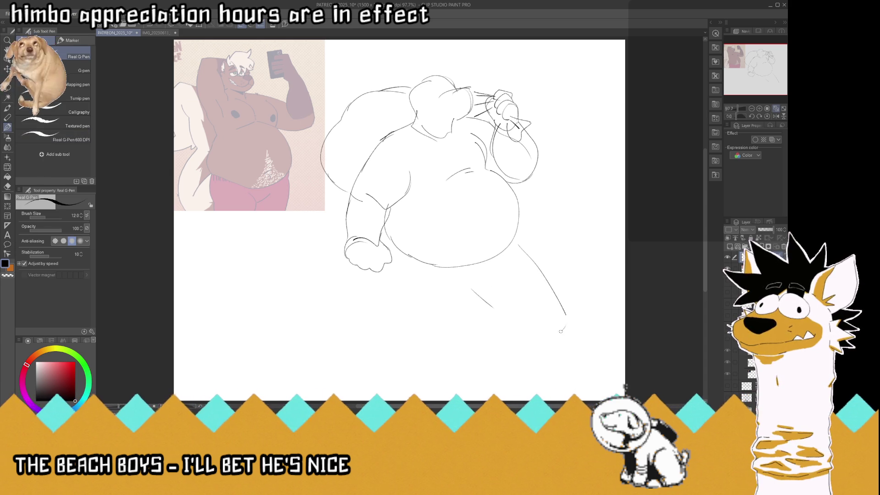
drag(492, 307, 526, 337)
drag(456, 276, 415, 324)
drag(387, 274, 412, 323)
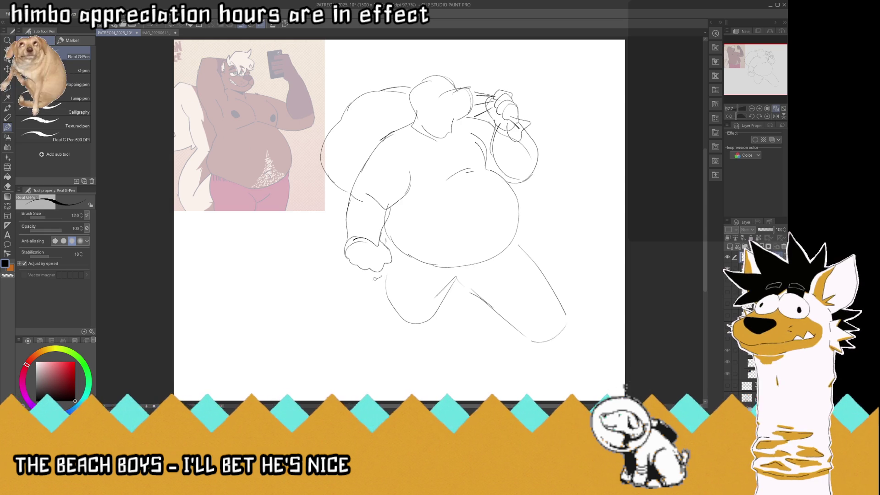
drag(381, 277, 357, 280)
mouse_move(433, 323)
mouse_down()
mouse_move(390, 325)
mouse_move(359, 282)
mouse_up()
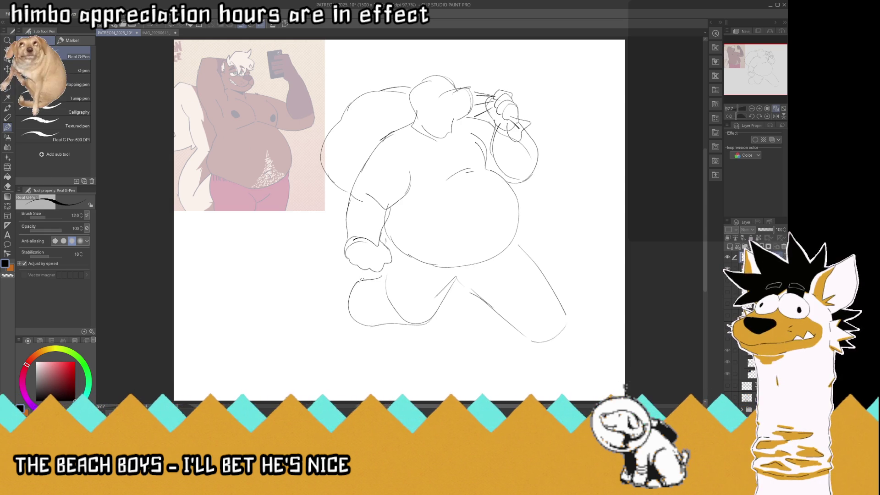
mouse_move(460, 283)
mouse_down()
mouse_move(508, 296)
mouse_move(511, 325)
mouse_up()
drag(566, 326, 531, 351)
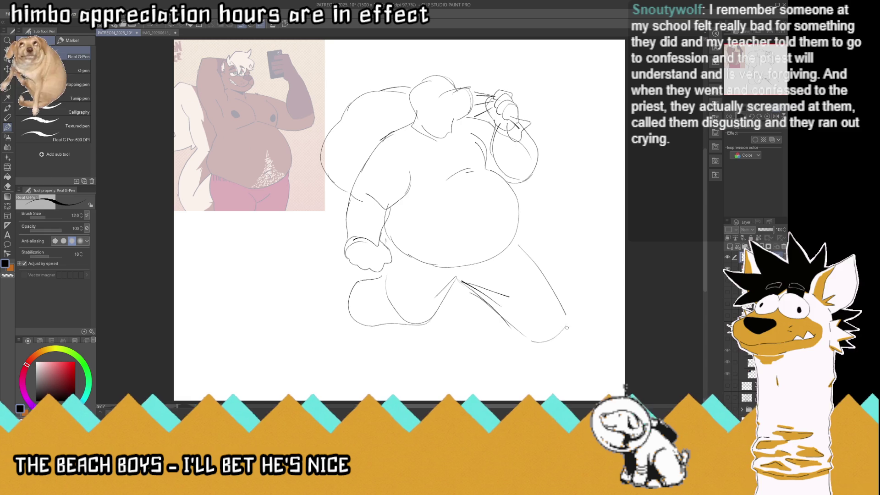
drag(566, 314, 568, 328)
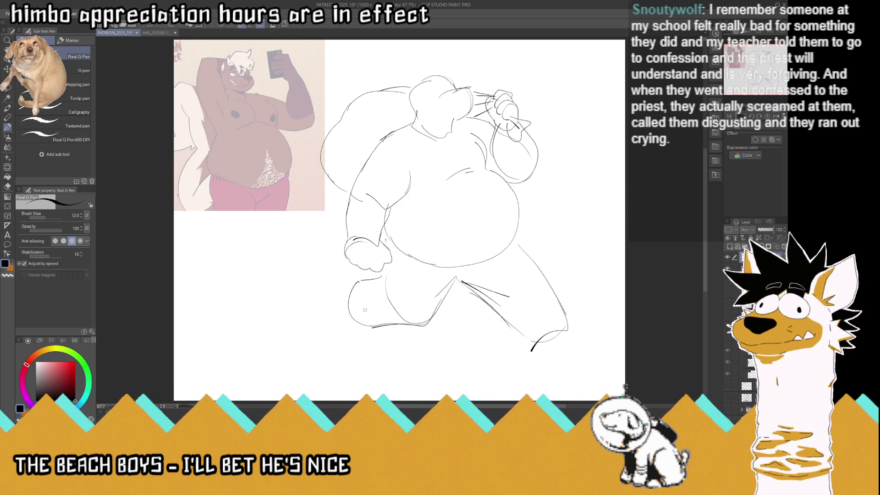
- Replace a stray diagonal with a short lower-left leg line, save, and begin the back foot
drag(362, 308, 387, 283)
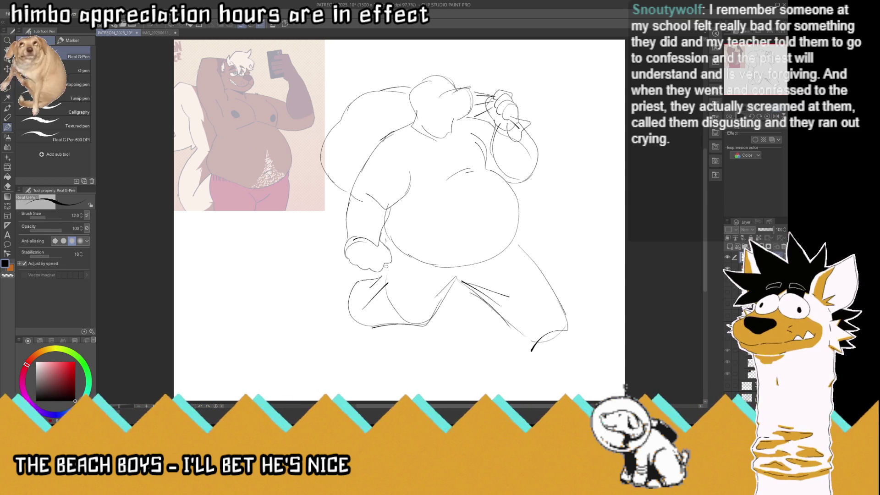
key(ctrl+z)
mouse_move(375, 287)
mouse_down()
mouse_move(369, 305)
mouse_move(386, 283)
mouse_move(386, 229)
mouse_up()
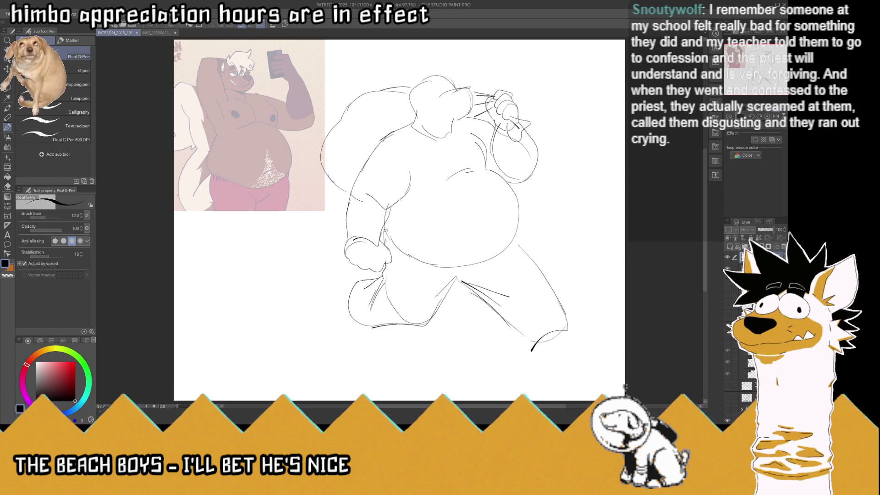
key(ctrl+s)
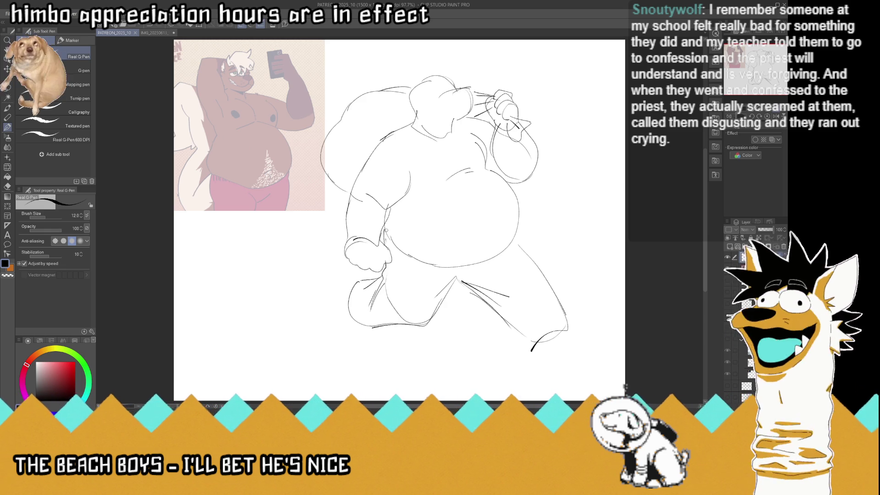
mouse_move(356, 280)
mouse_down()
mouse_move(337, 276)
mouse_move(314, 314)
mouse_move(313, 307)
mouse_up()
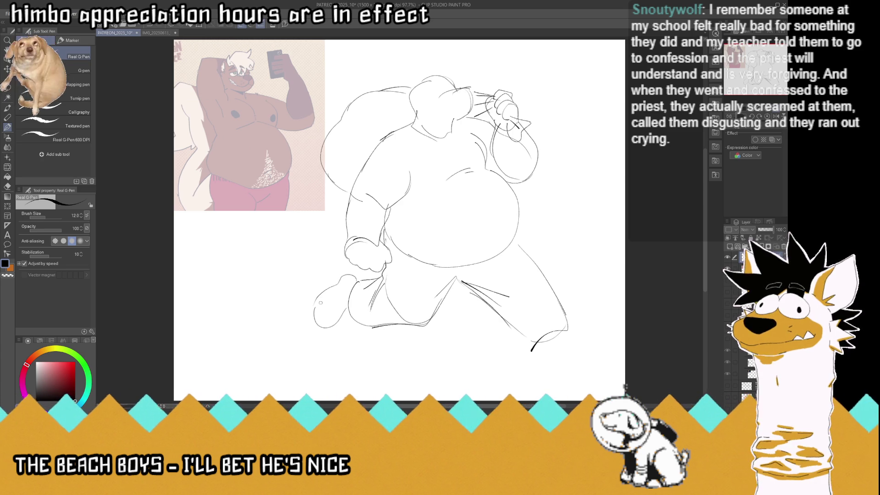
- Undo a trial layer shift and the recent leg strokes, then save the drawing
key(k)
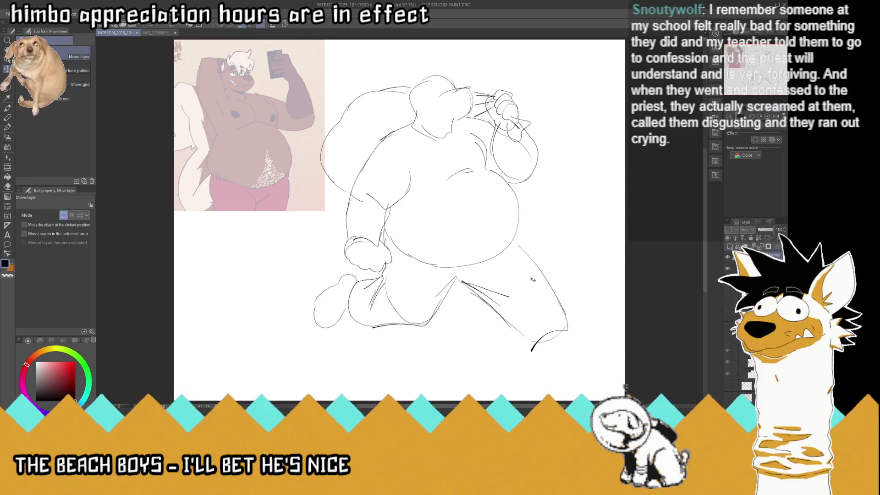
drag(536, 294, 510, 293)
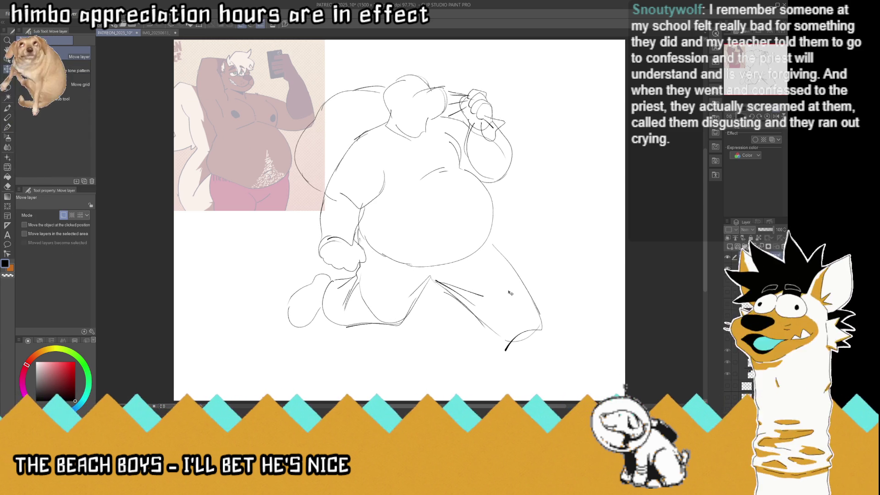
key(ctrl+z)
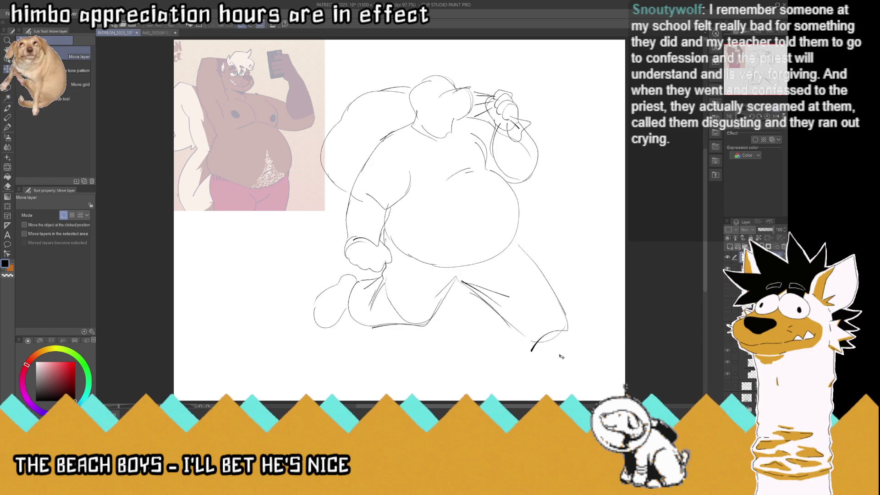
key(ctrl+z)
key(ctrl+z)
key(ctrl+z)
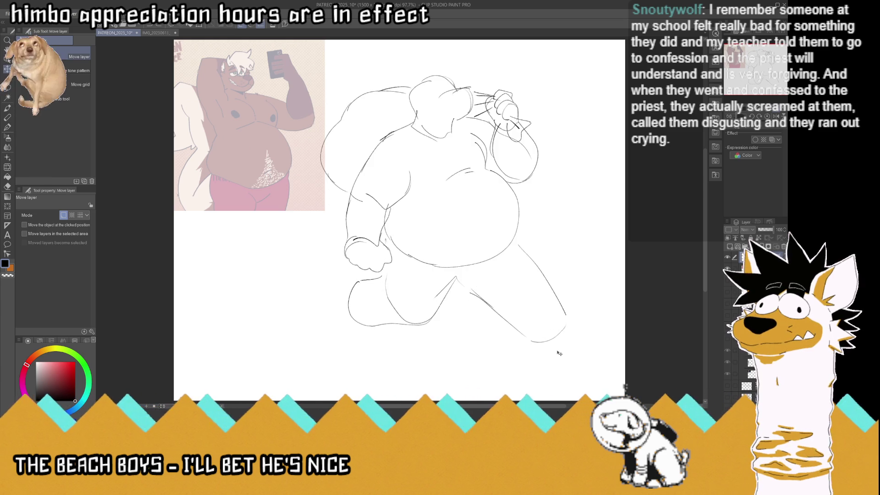
key(ctrl+z)
key(ctrl+z)
key(ctrl+z)
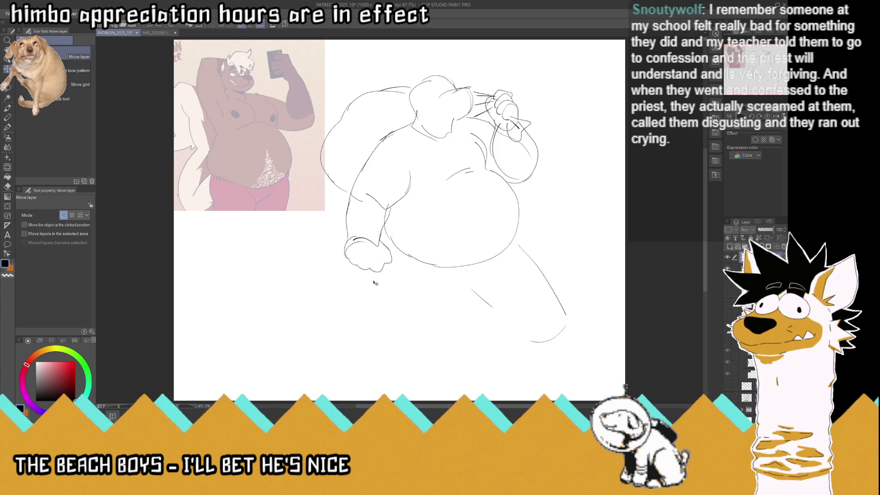
key(ctrl+z)
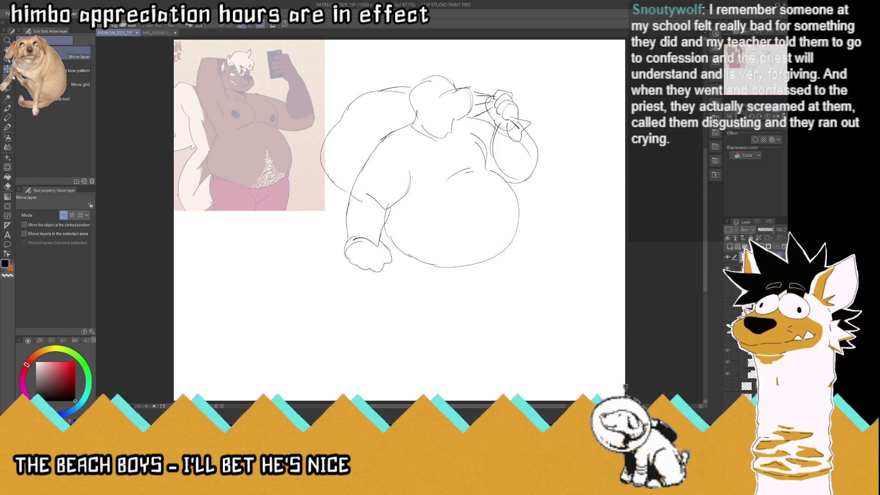
key(Up)
key(Up)
key(Up)
key(ctrl+s)
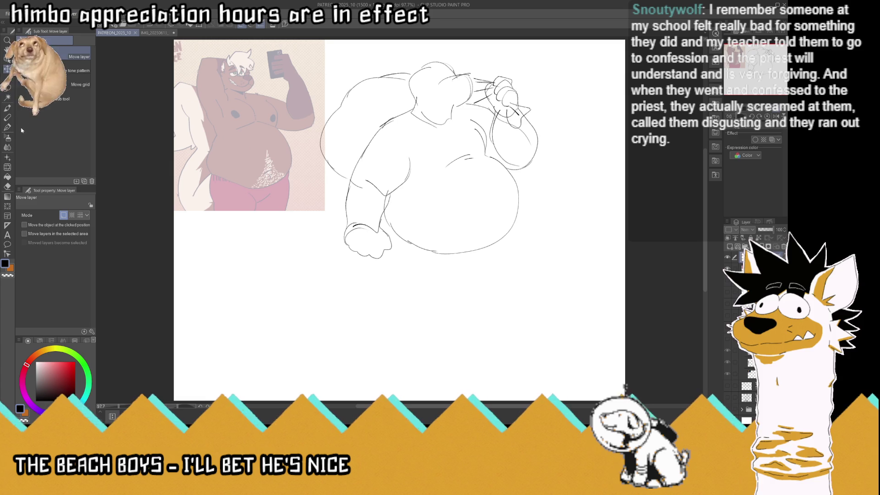
click(9, 128)
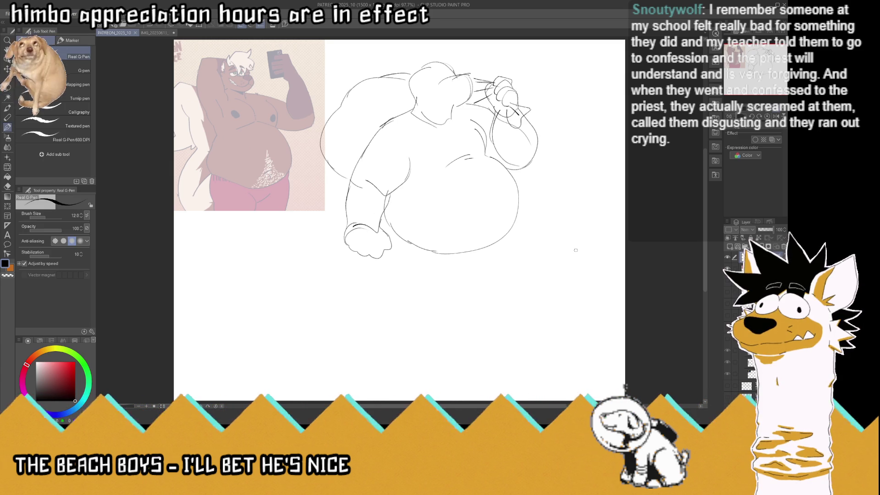
- Redraw the left leg and its lower curve, retrying strokes until they sit right
drag(382, 255, 380, 276)
mouse_move(450, 267)
mouse_down()
mouse_move(424, 326)
mouse_move(388, 331)
mouse_up()
mouse_move(379, 277)
mouse_down()
mouse_move(348, 298)
mouse_move(344, 331)
mouse_move(427, 321)
mouse_up()
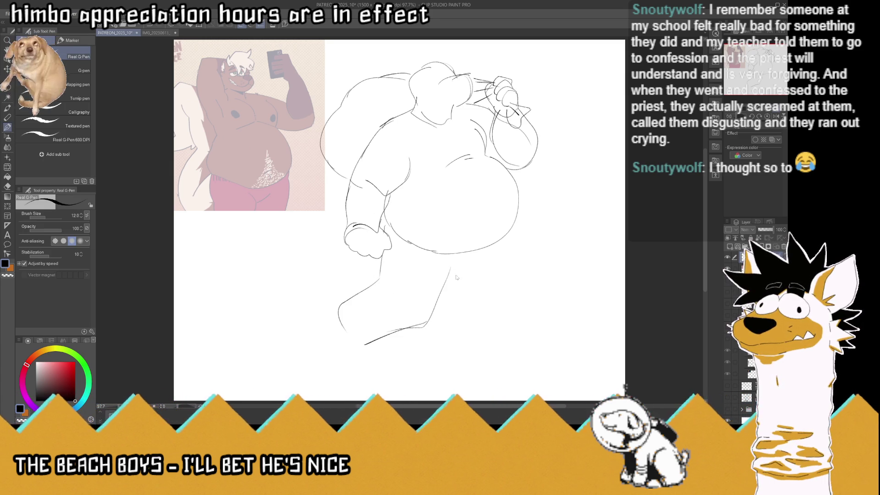
key(ctrl+z)
key(ctrl+z)
key(ctrl+z)
mouse_move(451, 268)
mouse_down()
mouse_move(429, 300)
mouse_move(388, 290)
mouse_up()
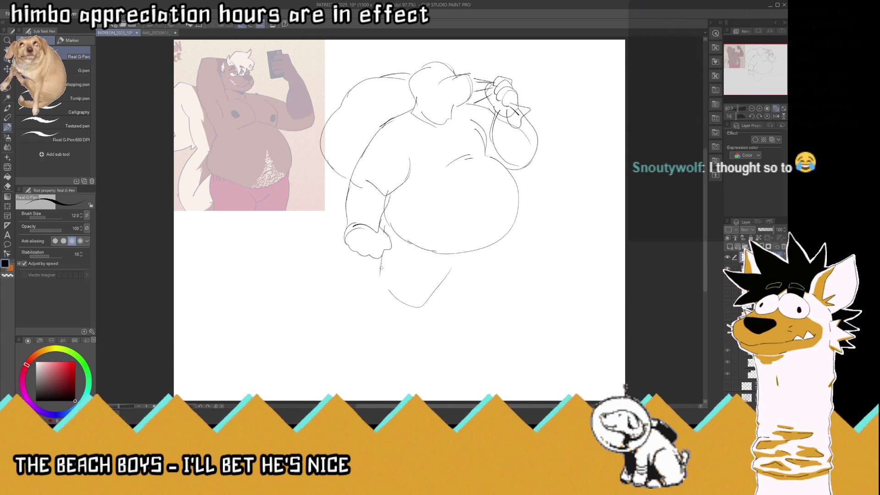
key(ctrl+z)
mouse_move(463, 267)
mouse_down()
mouse_move(445, 282)
mouse_move(386, 286)
mouse_up()
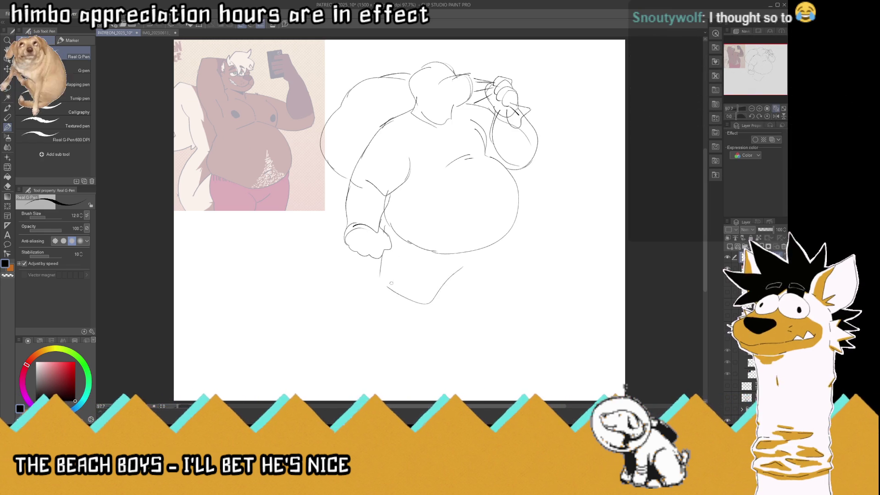
- Outline the right leg, its outer line, shin and rounded foot
drag(468, 272, 490, 293)
mouse_move(519, 223)
mouse_down()
mouse_move(546, 278)
mouse_move(518, 288)
mouse_up()
mouse_move(541, 259)
mouse_down()
mouse_move(560, 316)
mouse_move(517, 329)
mouse_move(494, 300)
mouse_up()
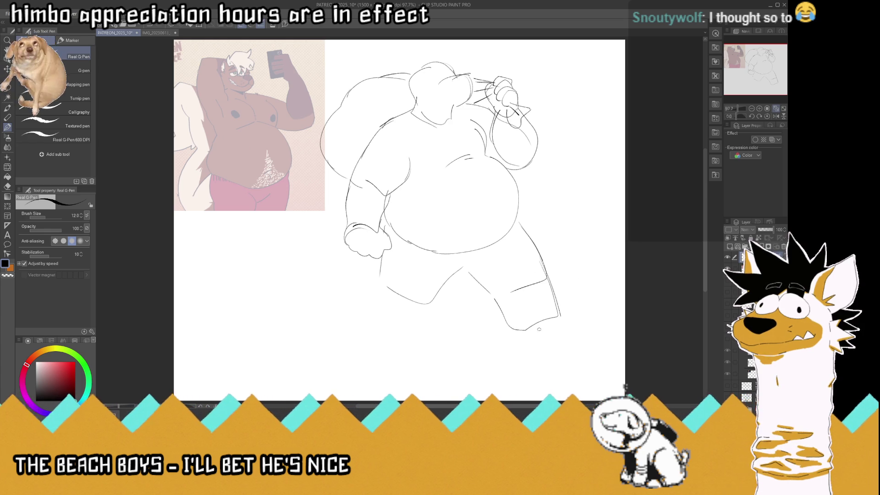
mouse_move(549, 280)
mouse_down()
mouse_move(562, 333)
mouse_move(523, 326)
mouse_move(563, 341)
mouse_move(596, 331)
mouse_move(553, 347)
mouse_up()
- Draw the back leg and foot with a curved heel, plus a long ground line under the feet
drag(433, 301, 390, 325)
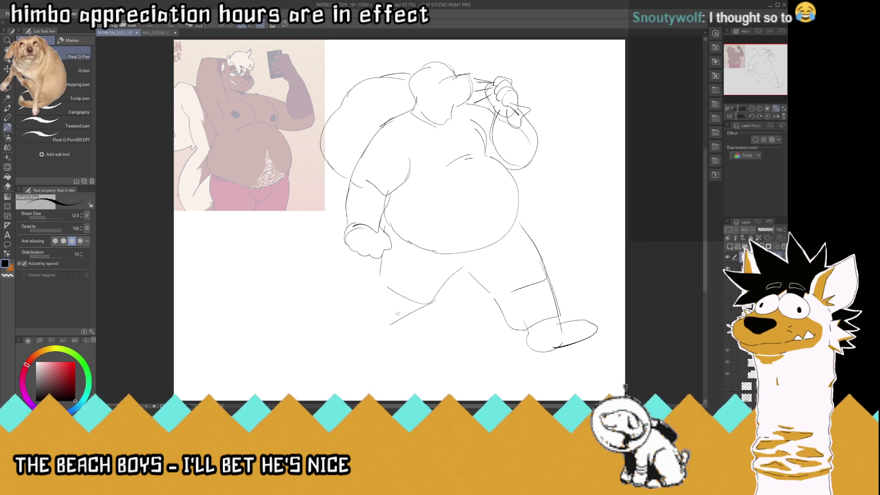
drag(379, 274, 368, 323)
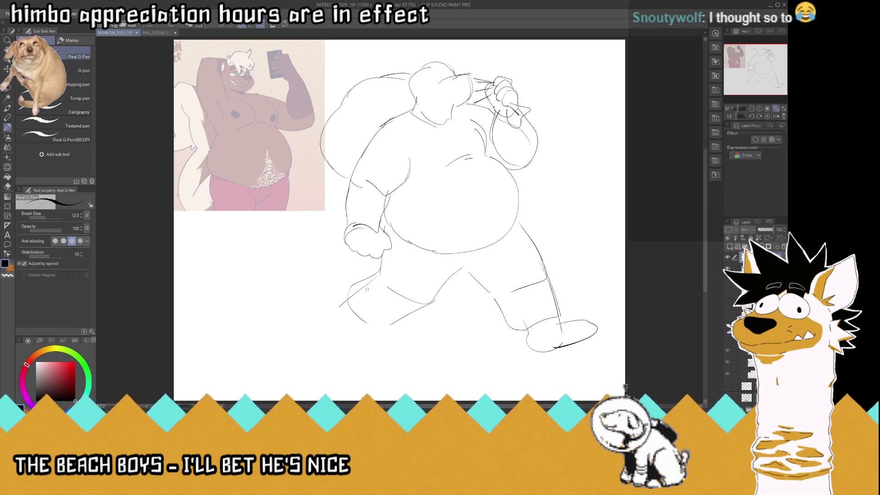
drag(349, 300, 334, 332)
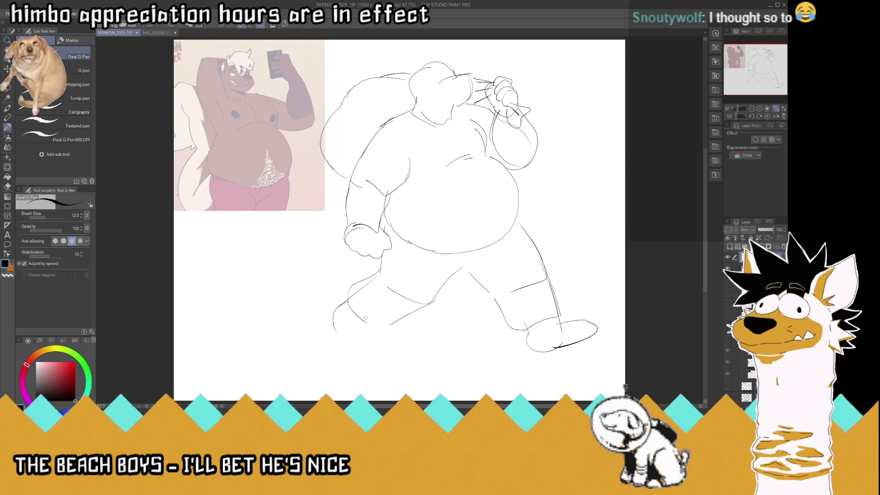
drag(540, 353, 340, 348)
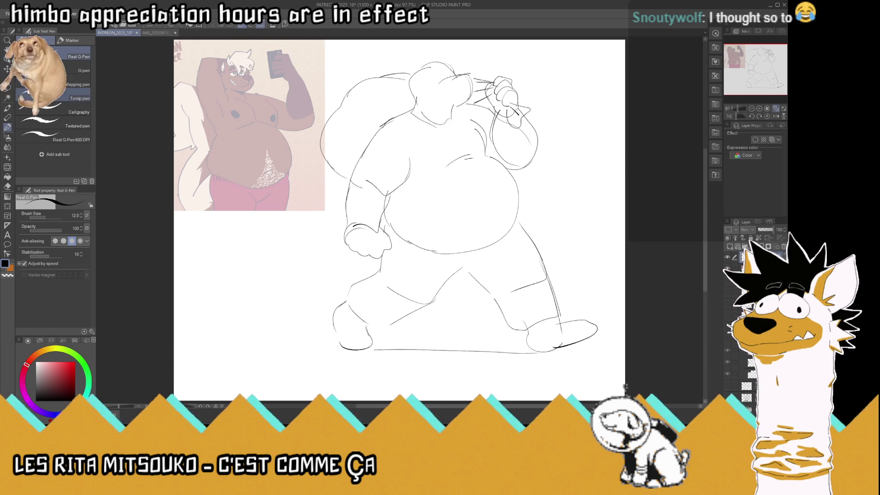
drag(340, 302, 379, 280)
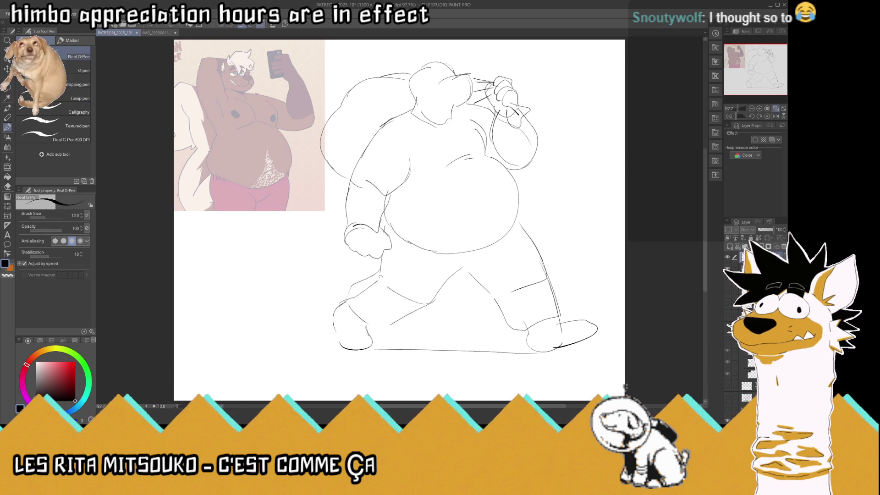
- Lasso the back foot and rotate it clockwise around a pivot with Ctrl+T
key(m)
mouse_move(380, 278)
mouse_down()
mouse_move(333, 299)
mouse_move(323, 351)
mouse_move(379, 337)
mouse_up()
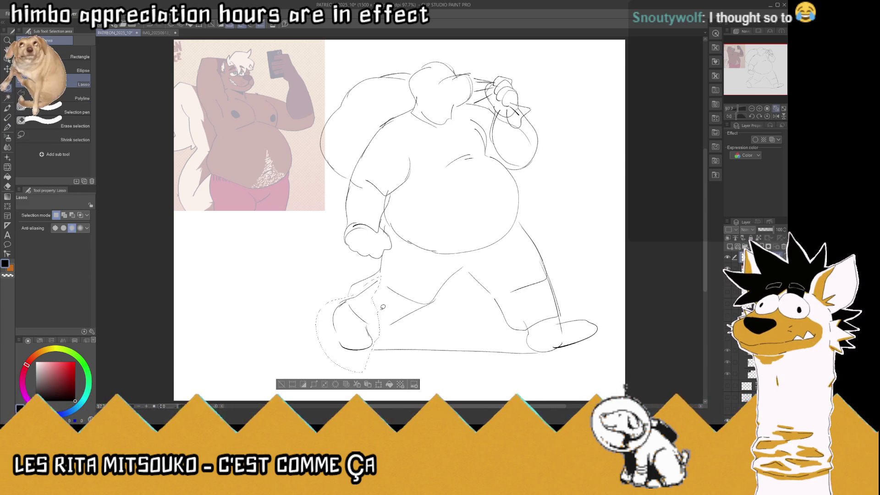
key(ctrl+t)
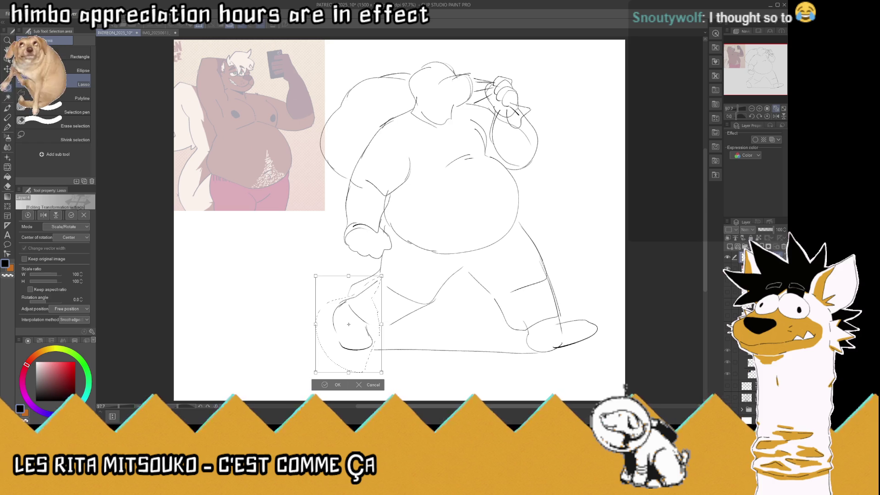
drag(375, 288, 381, 277)
drag(388, 373, 369, 368)
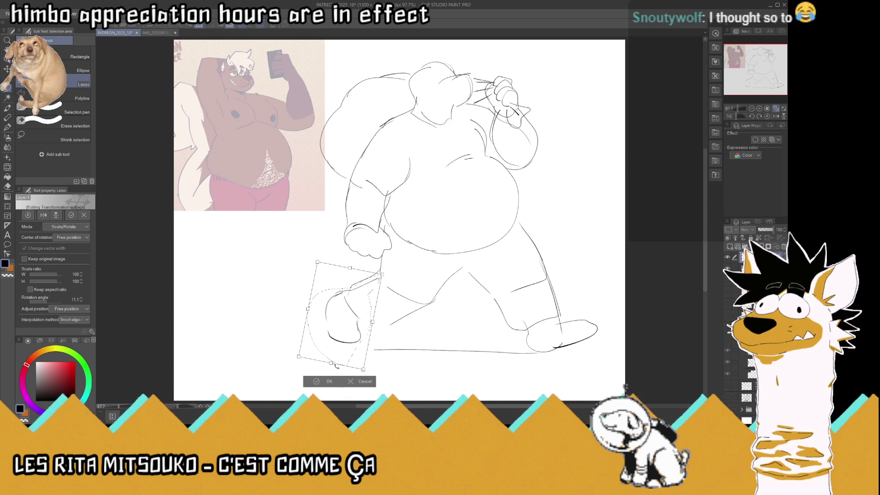
click(325, 381)
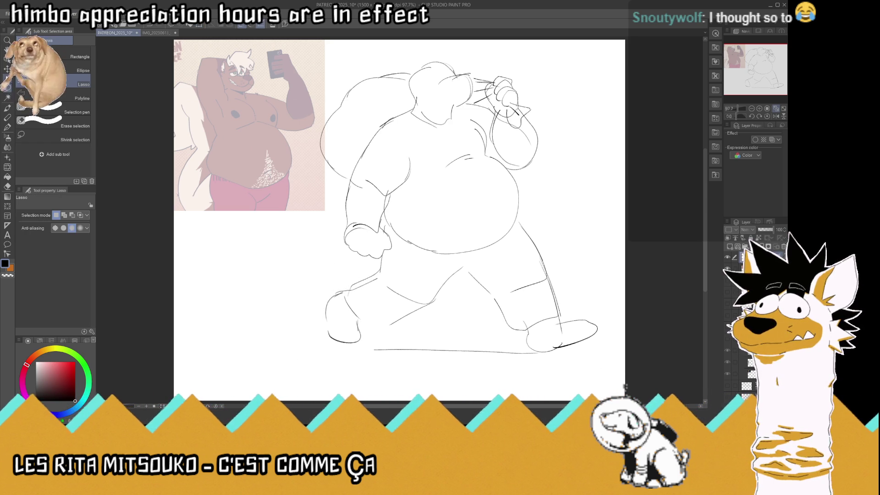
- Nudge the whole sketch lower, then erase and redraw the bottom of the lowered fist
click(6, 70)
key(Down)
key(Down)
key(Down)
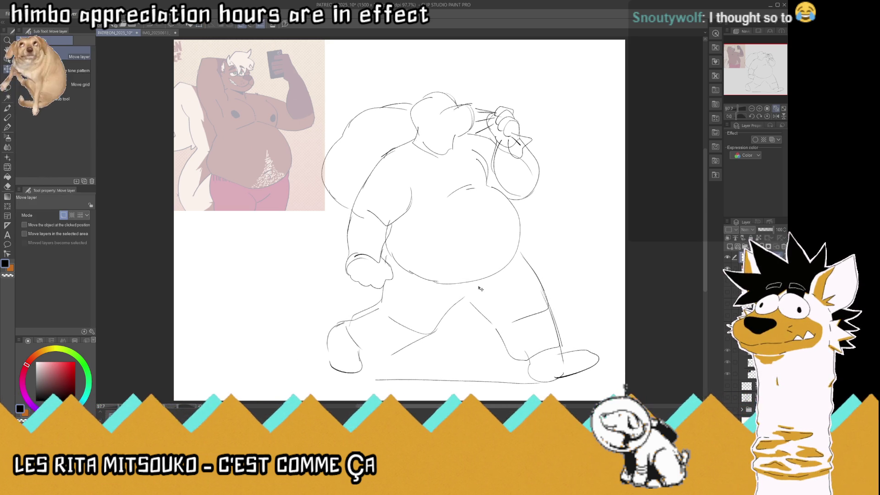
key(p)
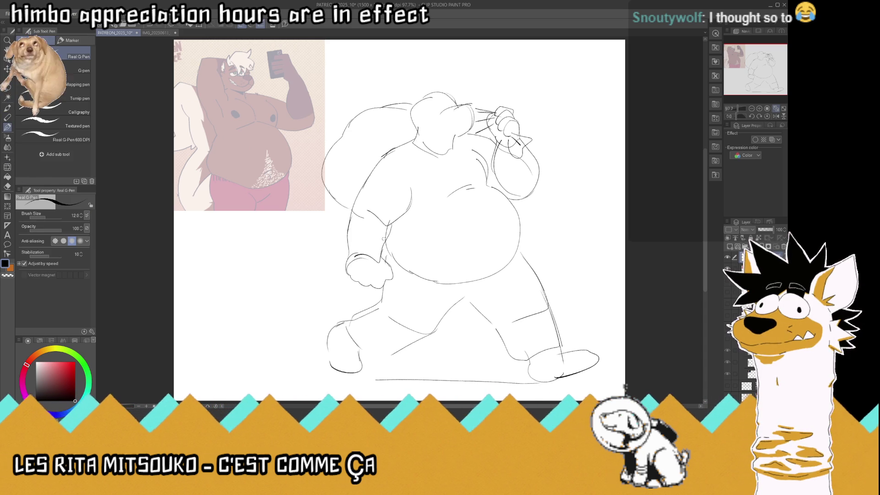
drag(389, 286, 352, 282)
mouse_move(381, 247)
mouse_down()
mouse_move(394, 271)
mouse_move(388, 282)
mouse_move(377, 294)
mouse_move(349, 282)
mouse_up()
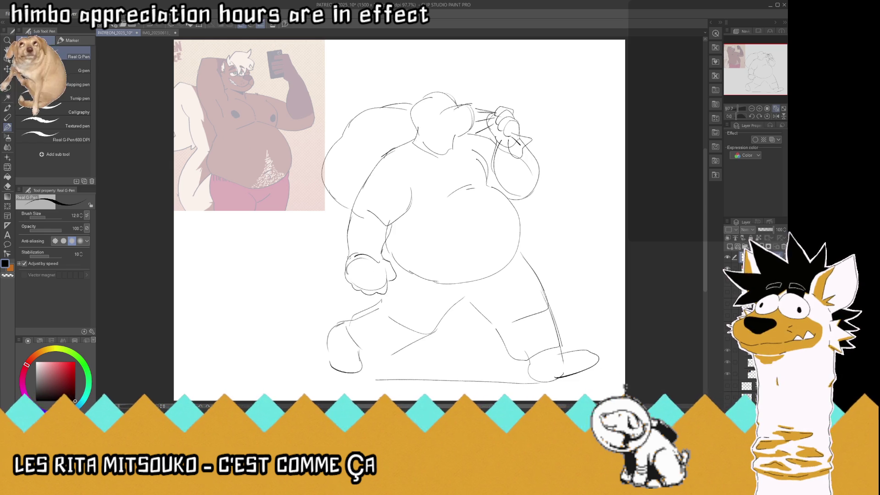
- Refine the back leg's lower edge and add a thigh line, saving along the way
mouse_move(384, 292)
mouse_down()
mouse_move(375, 296)
mouse_move(350, 282)
mouse_move(381, 299)
mouse_move(393, 284)
mouse_move(349, 297)
mouse_move(350, 307)
mouse_move(376, 298)
mouse_move(397, 307)
mouse_move(390, 287)
mouse_move(392, 299)
mouse_move(341, 299)
mouse_move(347, 325)
mouse_move(397, 300)
mouse_move(387, 335)
mouse_move(341, 316)
mouse_move(373, 316)
mouse_move(389, 305)
mouse_move(393, 319)
mouse_up()
key(ctrl+z)
key(ctrl+z)
key(ctrl+z)
key(ctrl+z)
key(ctrl+z)
key(ctrl+z)
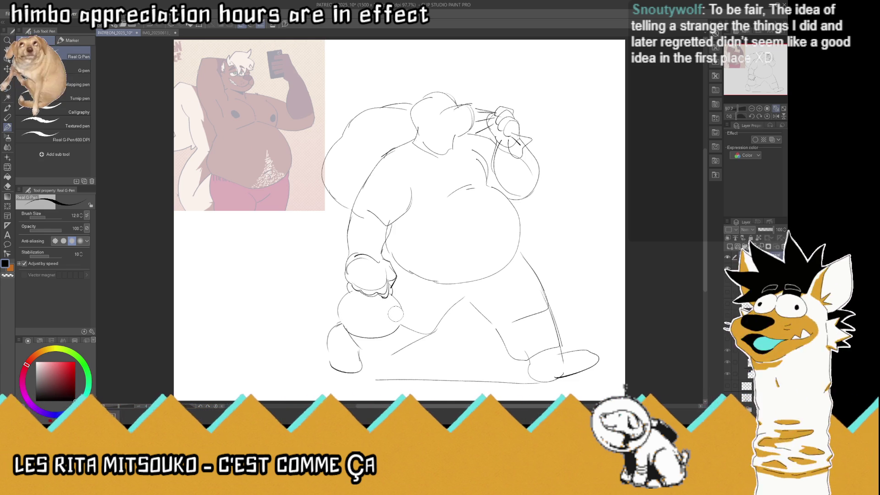
key(ctrl+s)
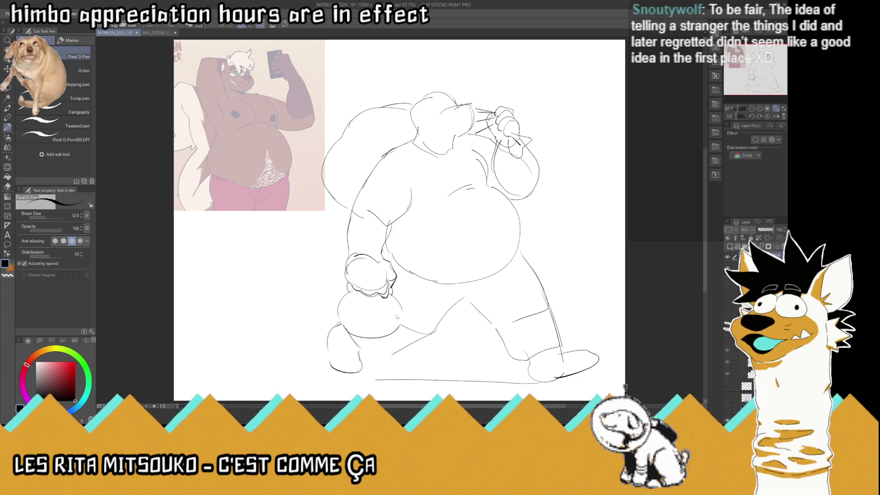
mouse_move(430, 333)
mouse_down()
mouse_move(396, 351)
mouse_move(357, 350)
mouse_up()
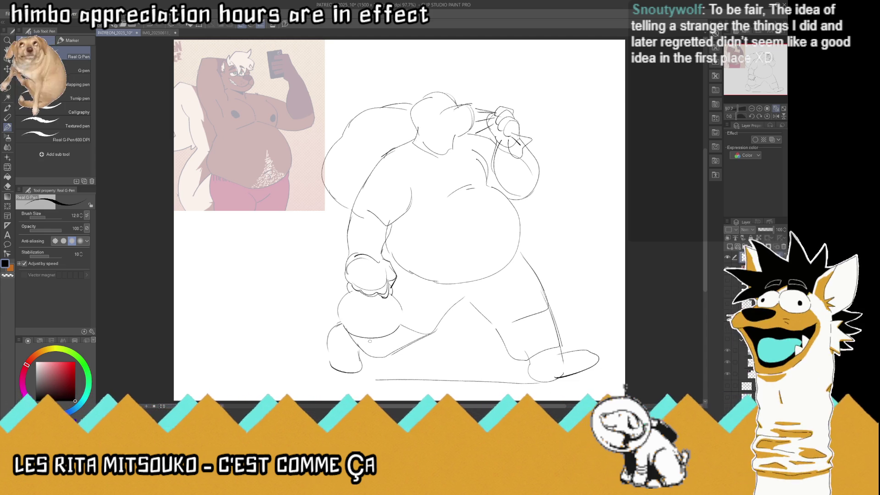
mouse_move(525, 347)
mouse_down()
mouse_move(508, 344)
mouse_move(543, 350)
mouse_move(508, 363)
mouse_move(496, 330)
mouse_up()
mouse_move(470, 300)
mouse_down()
mouse_move(509, 308)
mouse_move(430, 333)
mouse_up()
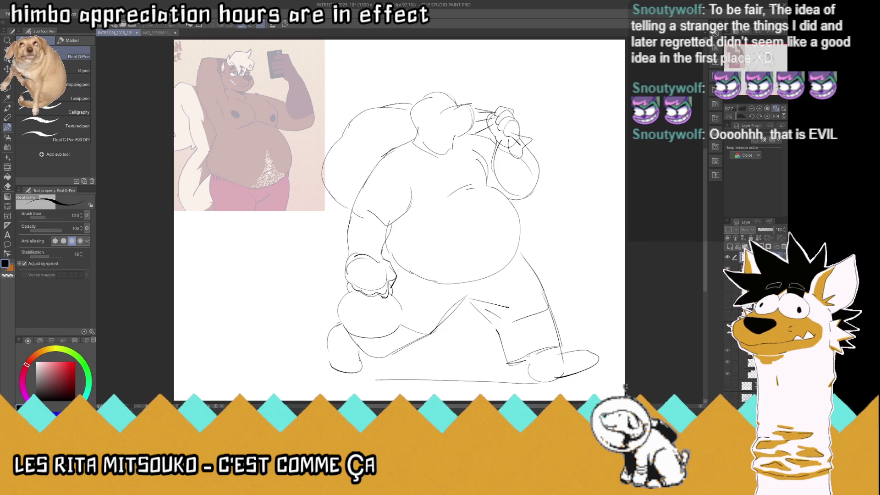
key(ctrl+s)
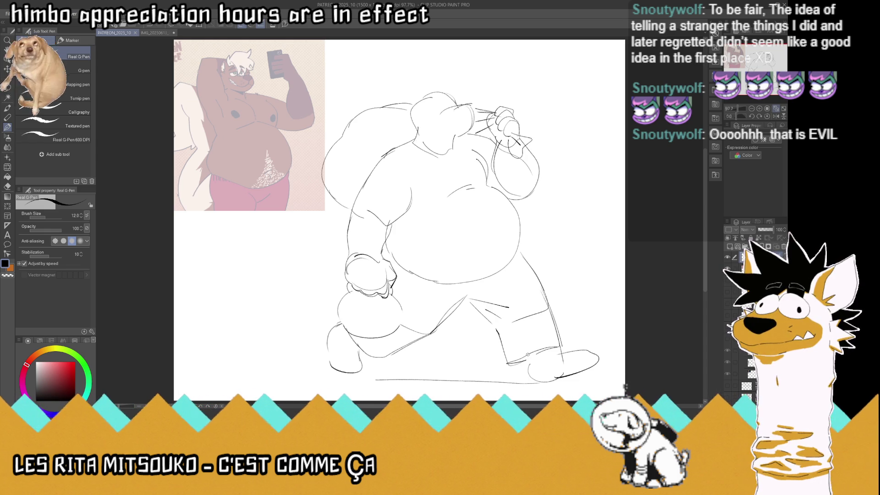
- Redraw the back foot's bottom curve, draw the jack-o'-lantern pail, and sketch the collar
drag(332, 366, 361, 367)
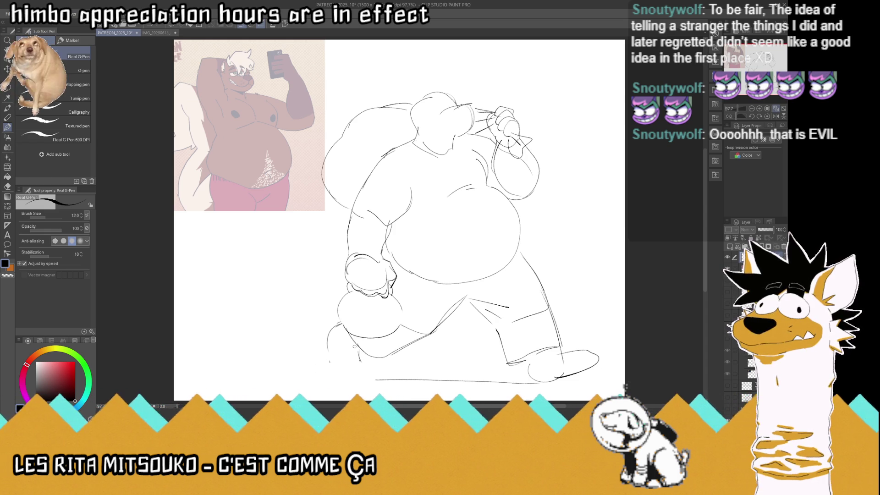
drag(360, 355, 332, 367)
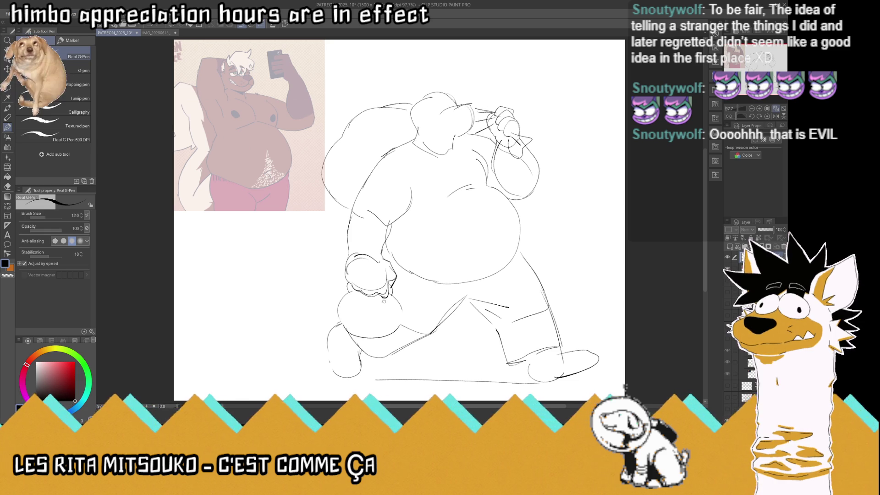
mouse_move(359, 310)
mouse_down()
mouse_move(360, 321)
mouse_move(351, 291)
mouse_move(347, 318)
mouse_move(379, 325)
mouse_move(357, 331)
mouse_move(384, 328)
mouse_up()
key(ctrl+z)
key(ctrl+z)
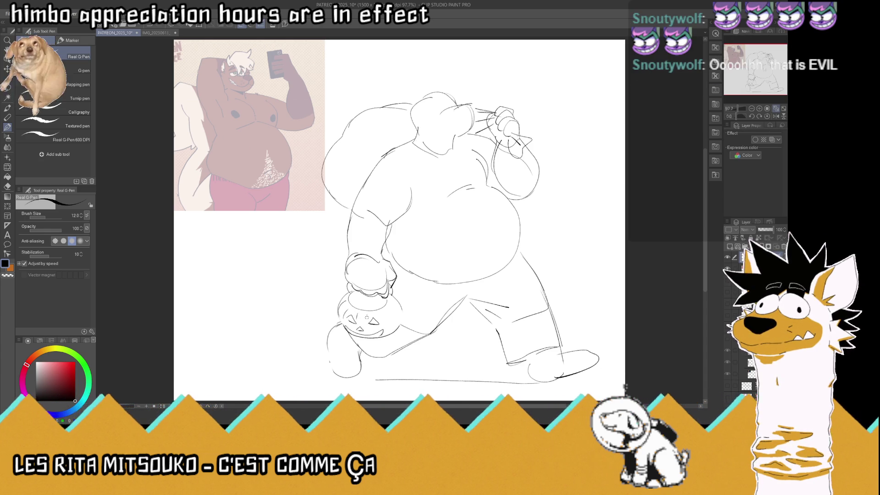
mouse_move(379, 313)
mouse_down()
mouse_move(393, 334)
mouse_move(398, 326)
mouse_up()
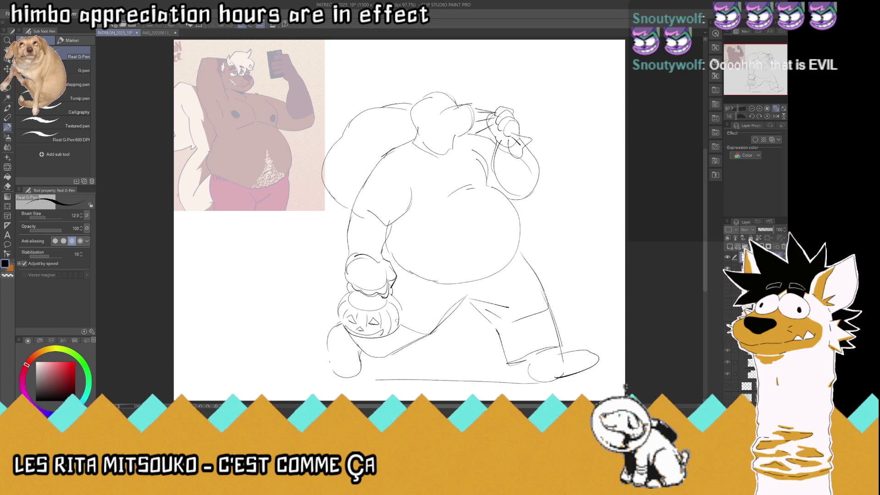
mouse_move(411, 127)
mouse_down()
mouse_move(390, 139)
mouse_move(414, 150)
mouse_up()
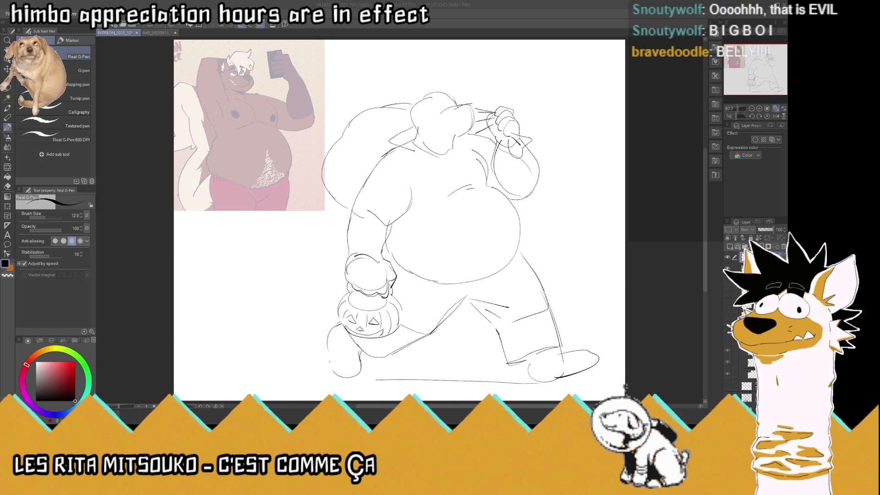
- Paste the vampire-cape photo, scale it to 50% below the bear reference, and lower its opacity
click(744, 268)
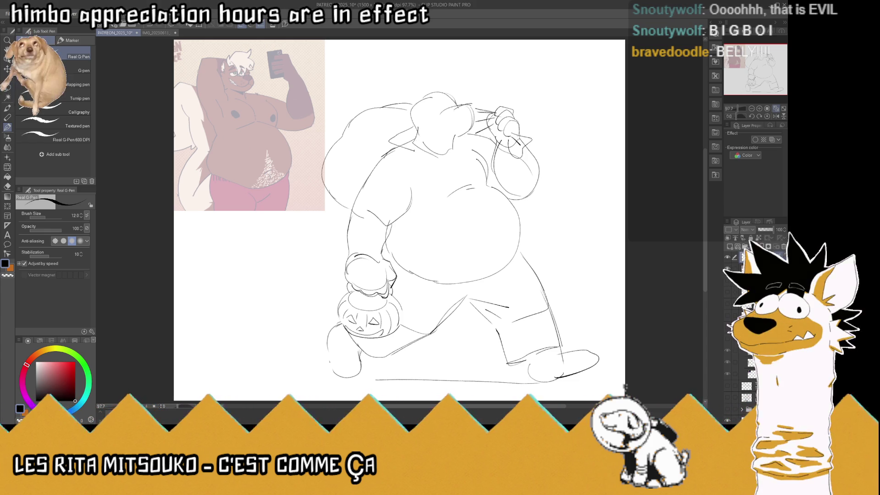
key(ctrl+v)
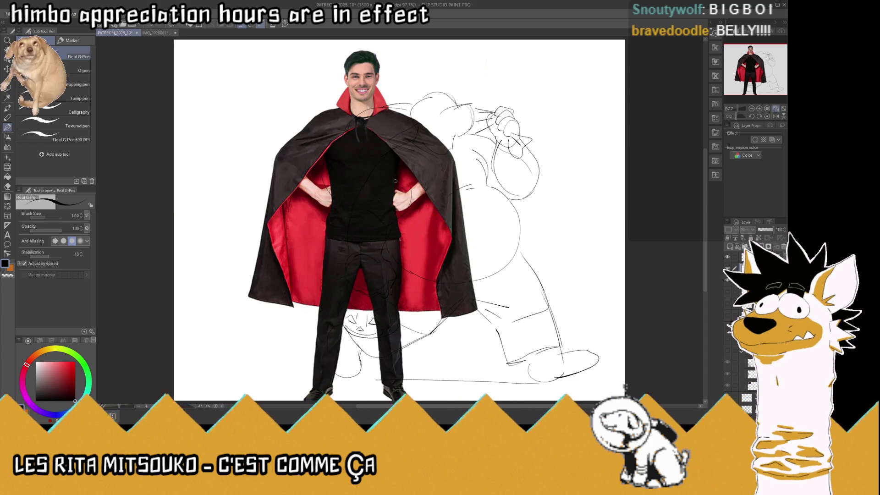
key(ctrl+t)
mouse_move(371, 42)
mouse_down()
mouse_move(387, 273)
mouse_move(255, 243)
mouse_up()
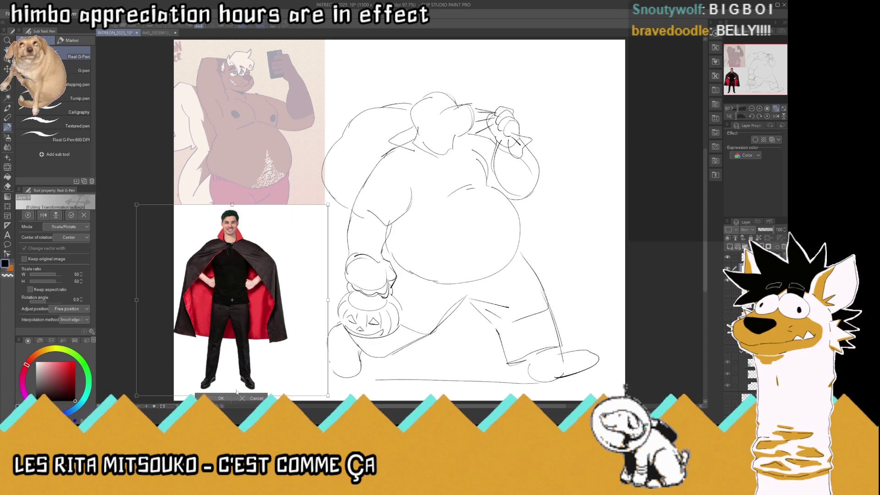
click(221, 398)
click(769, 232)
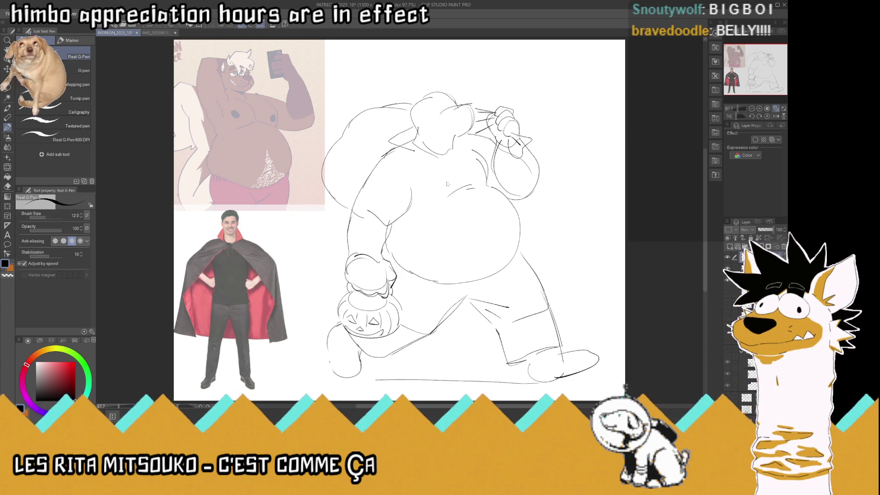